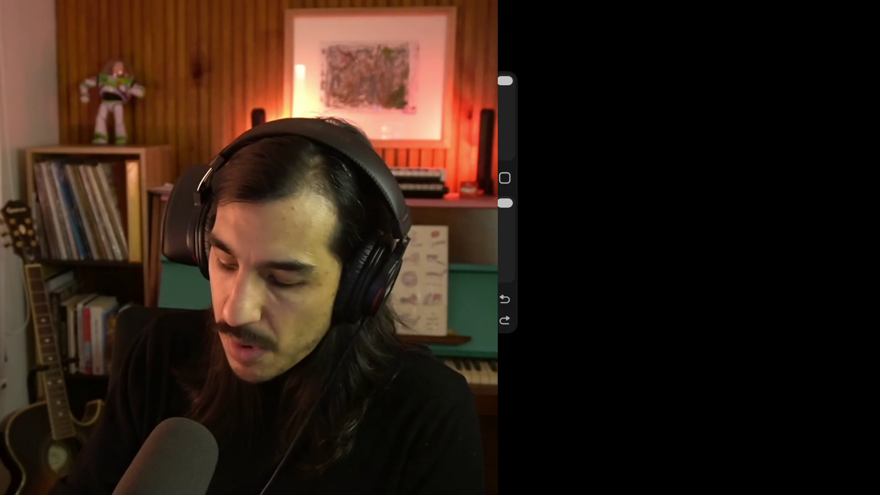
- Finish the circle stroke that overlaps the large rectangle on the black canvas
{"action": "left_click_drag", "start_coordinate": [572, 210], "coordinate": [580, 128]}
- Draw the large box attached to the circle, label its top 'x', and undo the loop expressions
{"action": "mouse_move", "coordinate": [612, 51]}
{"action": "left_mouse_down"}
{"action": "mouse_move", "coordinate": [789, 54]}
{"action": "mouse_move", "coordinate": [792, 287]}
{"action": "mouse_move", "coordinate": [596, 301]}
{"action": "mouse_move", "coordinate": [595, 221]}
{"action": "left_mouse_up"}
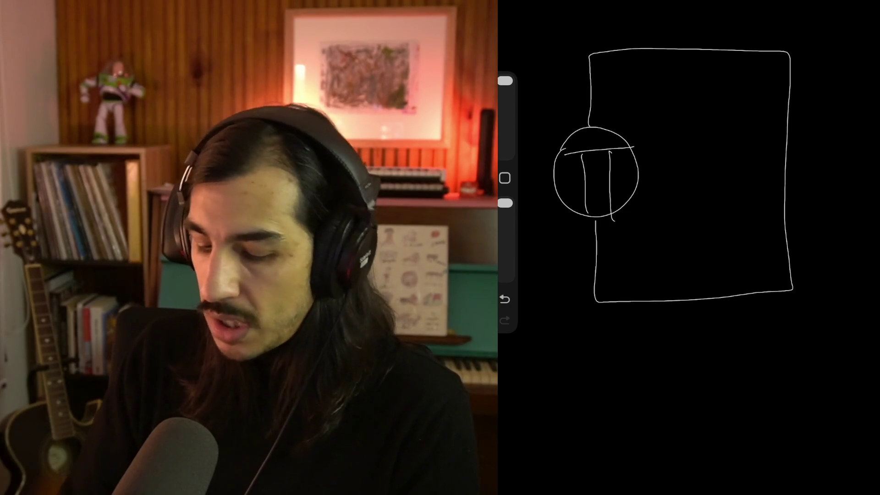
{"action": "left_click_drag", "start_coordinate": [584, 134], "coordinate": [590, 142]}
{"action": "left_click_drag", "start_coordinate": [591, 133], "coordinate": [583, 142]}
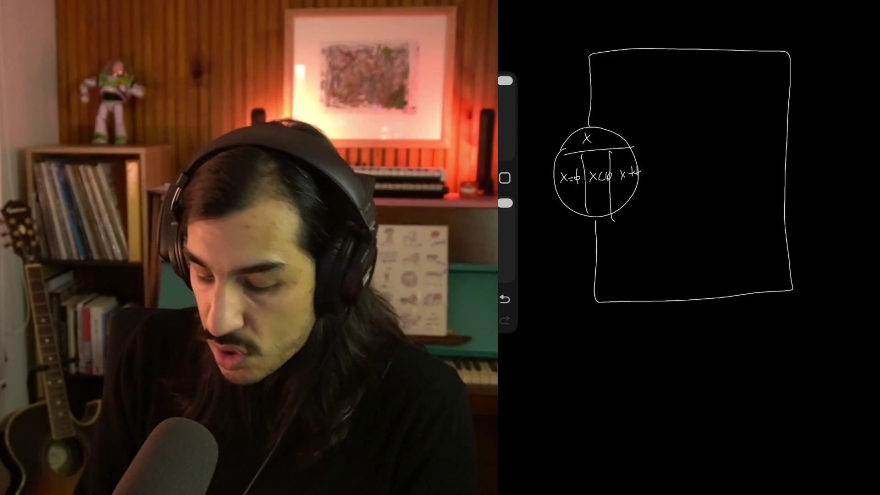
{"action": "key", "text": "ctrl+z"}
{"action": "key", "text": "ctrl+z"}
{"action": "key", "text": "ctrl+z"}
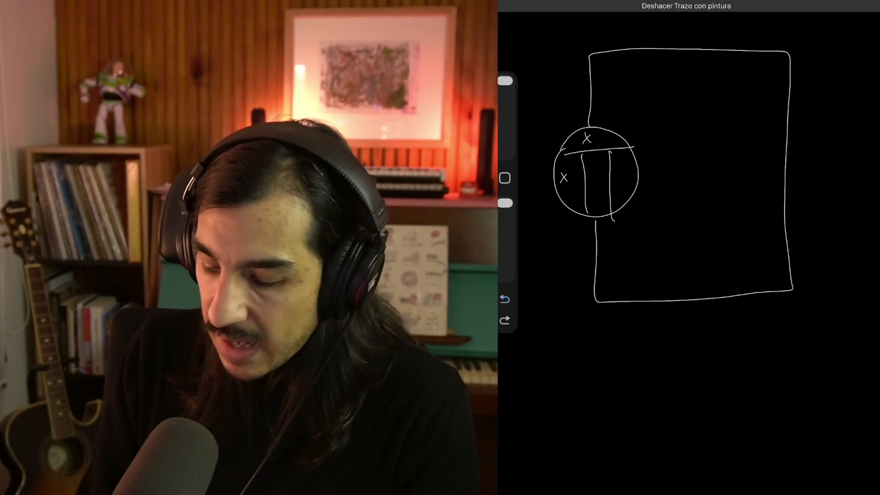
- Clear the strokes, restore the black fill, and draw a circle with an outer box
{"action": "key", "text": "ctrl+z"}
{"action": "key", "text": "ctrl+z"}
{"action": "key", "text": "ctrl+z"}
{"action": "key", "text": "ctrl+shift+z"}
{"action": "mouse_move", "coordinate": [557, 127]}
{"action": "left_mouse_down"}
{"action": "mouse_move", "coordinate": [547, 147]}
{"action": "mouse_move", "coordinate": [554, 128]}
{"action": "left_mouse_up"}
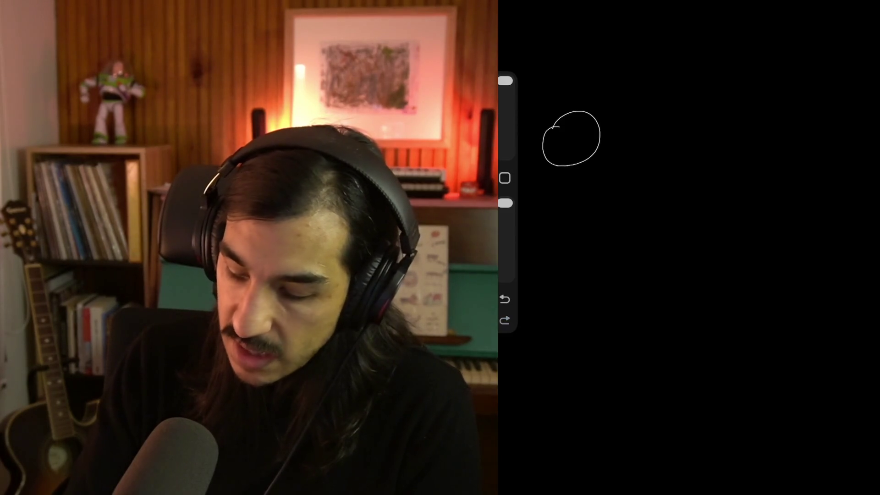
{"action": "mouse_move", "coordinate": [573, 60]}
{"action": "left_mouse_down"}
{"action": "mouse_move", "coordinate": [708, 80]}
{"action": "mouse_move", "coordinate": [624, 225]}
{"action": "mouse_move", "coordinate": [568, 174]}
{"action": "left_mouse_up"}
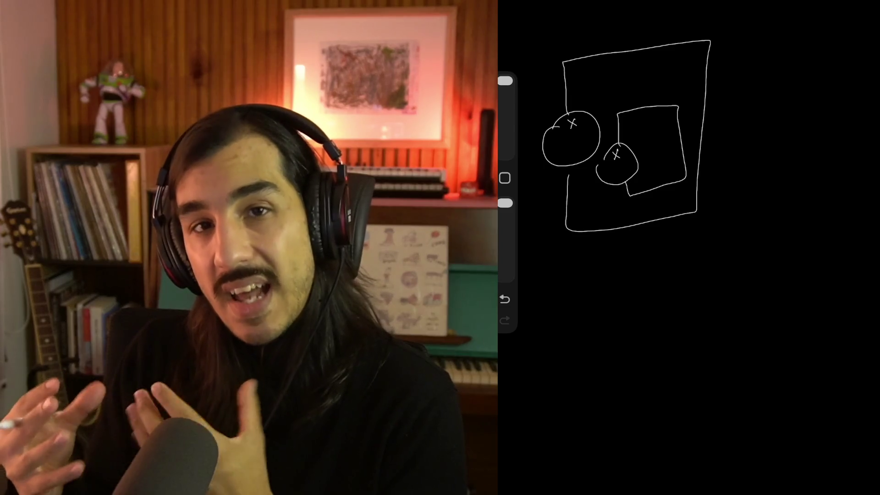
- Remove the inner circle's two label strokes and write 'ij' at the top-left
{"action": "left_click", "coordinate": [504, 299]}
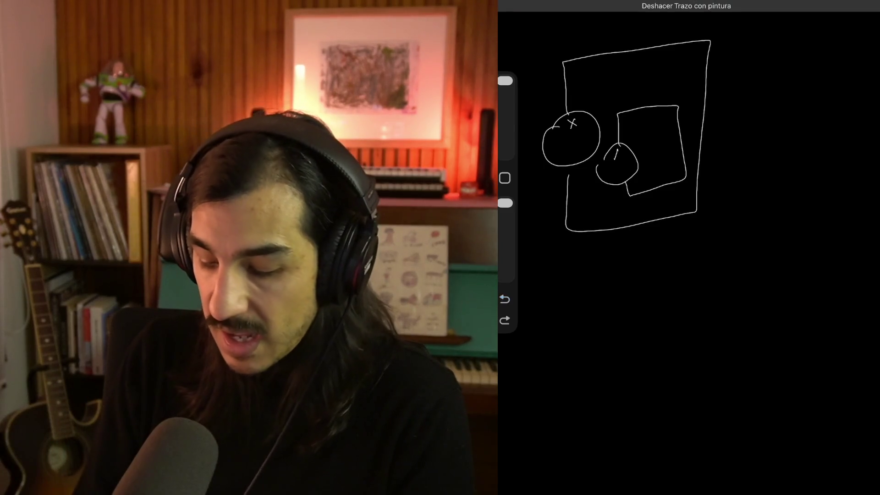
{"action": "left_click", "coordinate": [505, 299]}
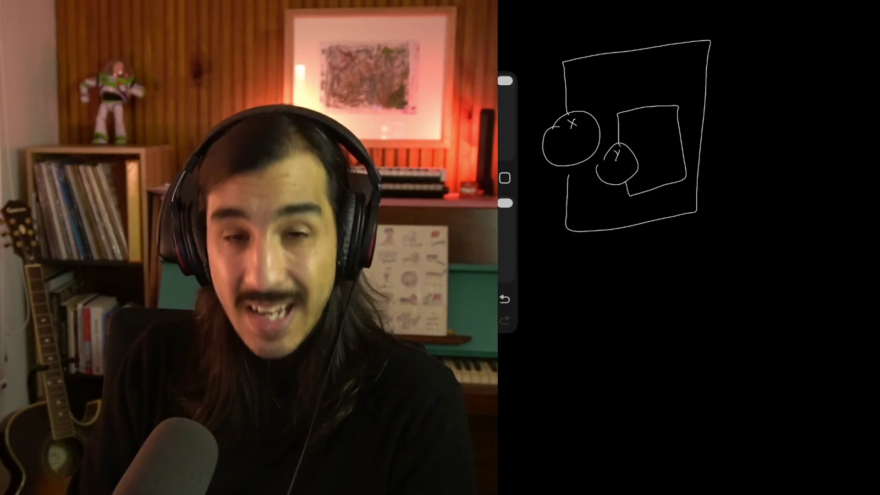
{"action": "left_click_drag", "start_coordinate": [517, 30], "coordinate": [518, 36]}
{"action": "left_click", "coordinate": [515, 24]}
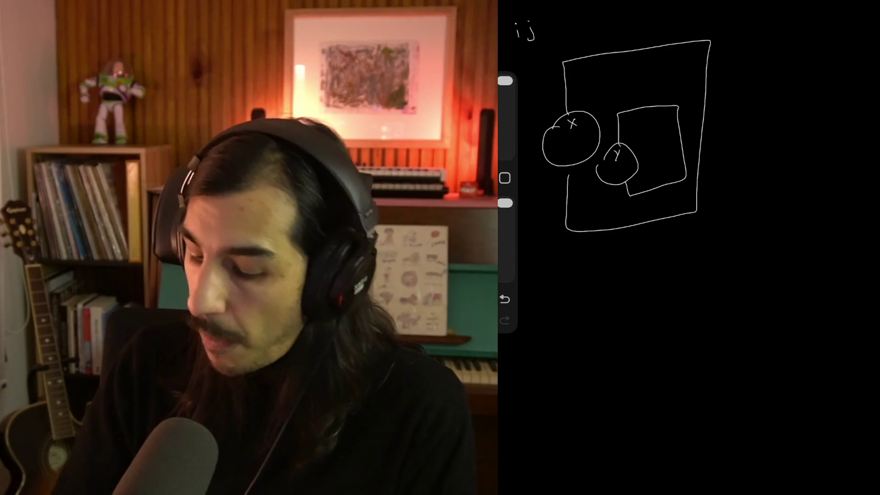
- Close the second box on the right, removing the stray oval and curved strokes
{"action": "mouse_move", "coordinate": [857, 72]}
{"action": "left_mouse_down"}
{"action": "mouse_move", "coordinate": [782, 224]}
{"action": "mouse_move", "coordinate": [745, 165]}
{"action": "left_mouse_up"}
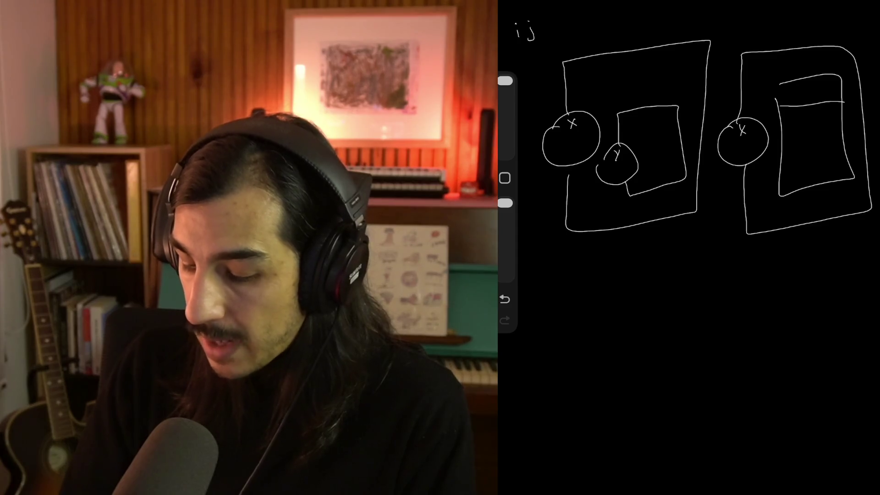
{"action": "left_click_drag", "start_coordinate": [778, 92], "coordinate": [788, 85]}
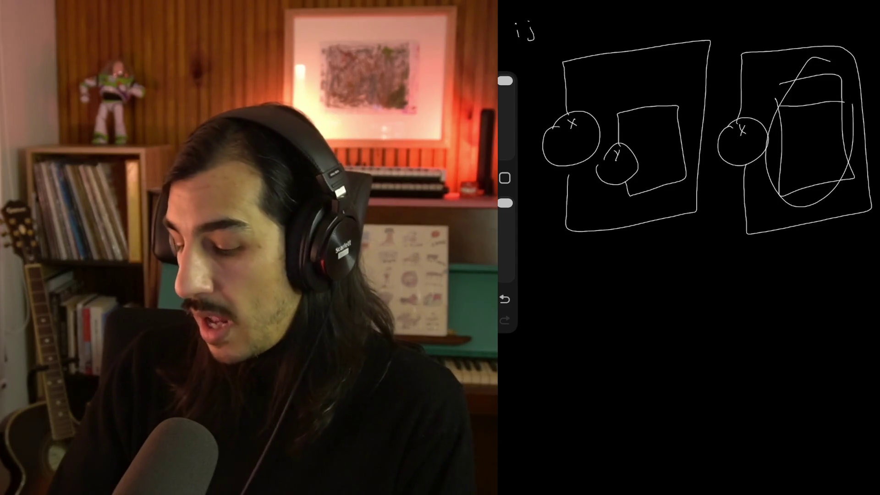
{"action": "key", "text": "ctrl+z"}
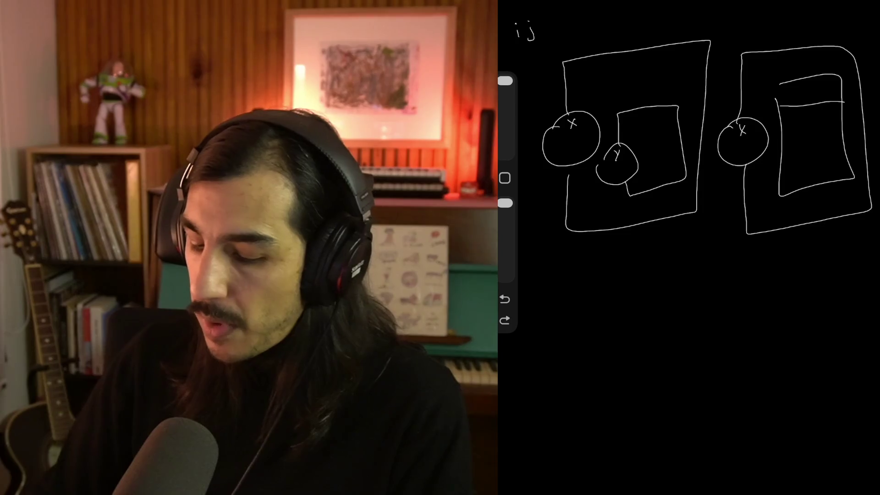
{"action": "left_click_drag", "start_coordinate": [786, 52], "coordinate": [757, 223]}
{"action": "key", "text": "ctrl+z"}
- Draw a banded third box below the first diagram and begin the lower-right box
{"action": "mouse_move", "coordinate": [547, 277]}
{"action": "left_mouse_down"}
{"action": "mouse_move", "coordinate": [599, 449]}
{"action": "mouse_move", "coordinate": [665, 283]}
{"action": "left_mouse_up"}
{"action": "left_click_drag", "start_coordinate": [556, 312], "coordinate": [662, 304]}
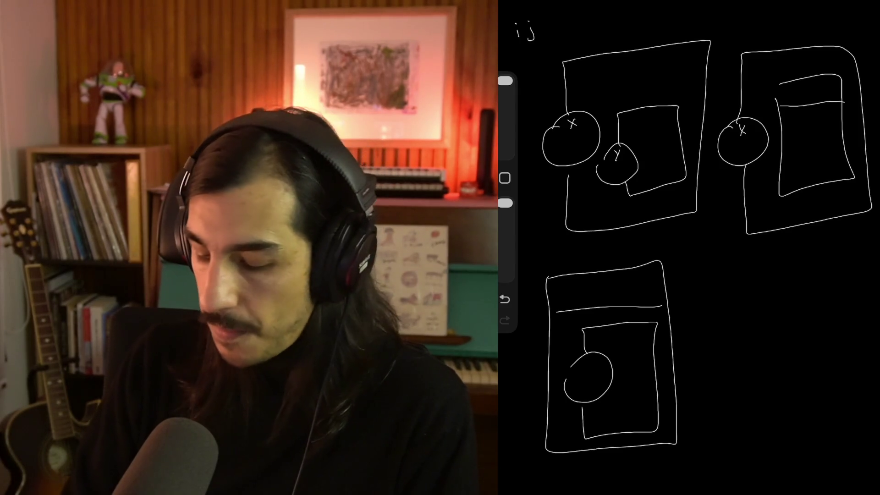
{"action": "mouse_move", "coordinate": [723, 275]}
{"action": "left_mouse_down"}
{"action": "mouse_move", "coordinate": [770, 442]}
{"action": "mouse_move", "coordinate": [848, 289]}
{"action": "mouse_move", "coordinate": [723, 270]}
{"action": "left_mouse_up"}
- Add an inner box to the lower-right box and two small boxed circles inside the first diagram
{"action": "mouse_move", "coordinate": [754, 328]}
{"action": "left_mouse_down"}
{"action": "mouse_move", "coordinate": [799, 406]}
{"action": "mouse_move", "coordinate": [755, 326]}
{"action": "mouse_move", "coordinate": [804, 343]}
{"action": "left_mouse_up"}
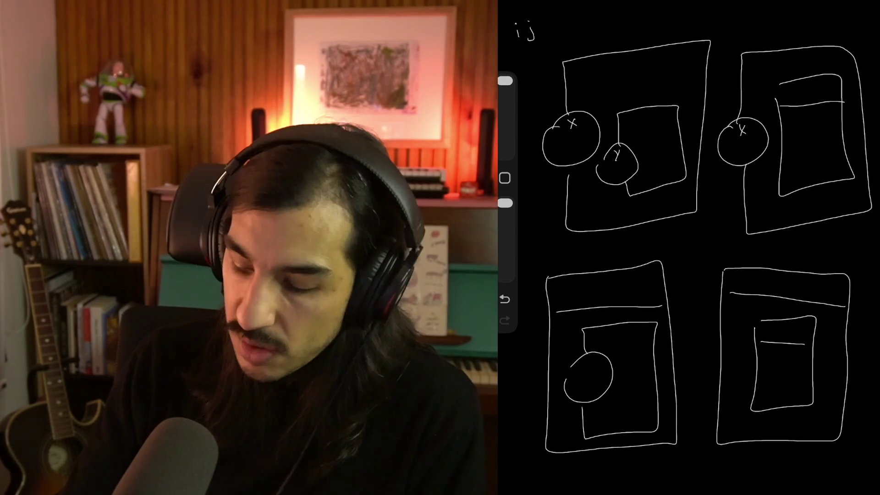
{"action": "left_click_drag", "start_coordinate": [626, 80], "coordinate": [622, 82]}
{"action": "mouse_move", "coordinate": [616, 92]}
{"action": "left_mouse_down"}
{"action": "mouse_move", "coordinate": [617, 57]}
{"action": "mouse_move", "coordinate": [659, 100]}
{"action": "mouse_move", "coordinate": [623, 107]}
{"action": "left_mouse_up"}
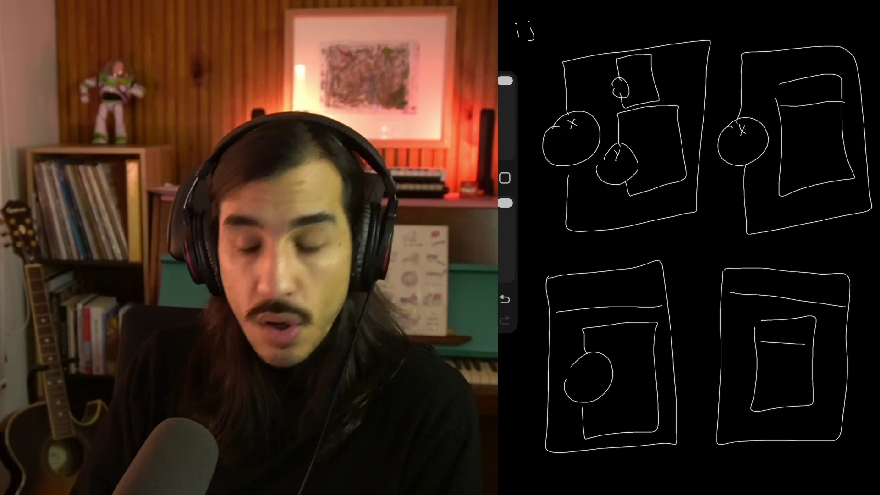
{"action": "left_click_drag", "start_coordinate": [643, 122], "coordinate": [642, 124]}
{"action": "left_click_drag", "start_coordinate": [647, 143], "coordinate": [649, 145]}
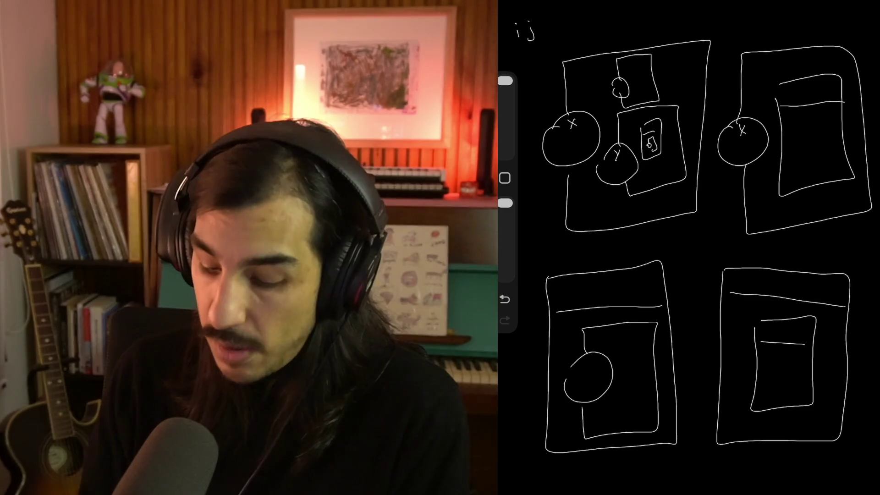
- Undo the three small scribble and rectangle strokes in the first diagram
{"action": "left_click", "coordinate": [505, 299]}
{"action": "left_click", "coordinate": [505, 299]}
{"action": "left_click", "coordinate": [504, 299]}
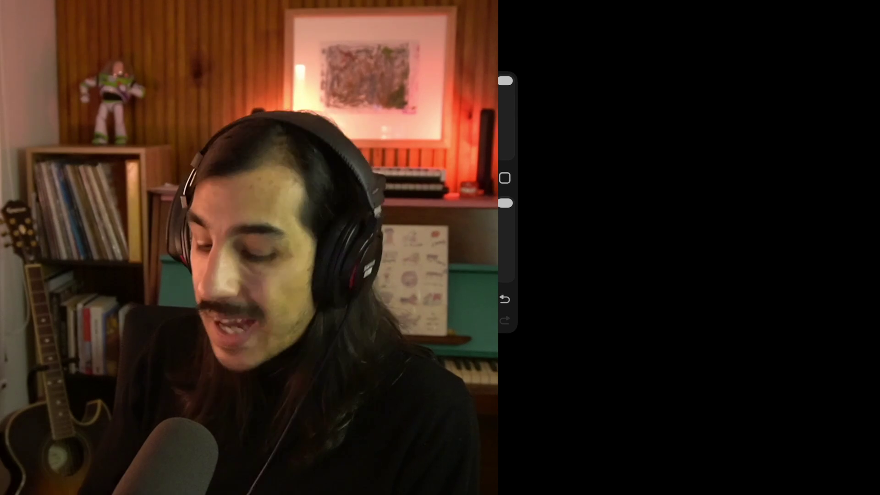
{"action": "left_click_drag", "start_coordinate": [595, 26], "coordinate": [609, 65]}
{"action": "mouse_move", "coordinate": [617, 54]}
{"action": "left_mouse_down"}
{"action": "mouse_move", "coordinate": [628, 43]}
{"action": "mouse_move", "coordinate": [687, 55]}
{"action": "mouse_move", "coordinate": [673, 57]}
{"action": "left_mouse_up"}
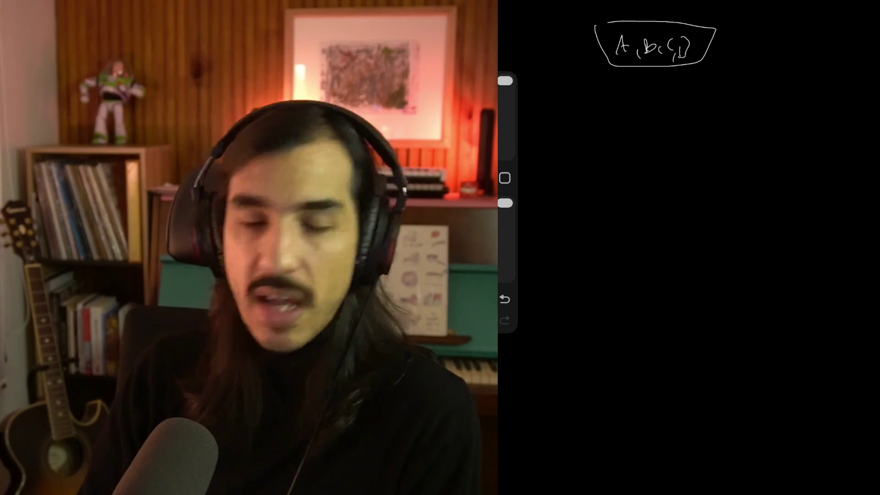
{"action": "mouse_move", "coordinate": [598, 62]}
{"action": "left_mouse_down"}
{"action": "mouse_move", "coordinate": [735, 65]}
{"action": "mouse_move", "coordinate": [595, 27]}
{"action": "left_mouse_up"}
{"action": "key", "text": "ctrl+z"}
{"action": "key", "text": "ctrl+z"}
{"action": "key", "text": "ctrl+z"}
{"action": "key", "text": "ctrl+z"}
{"action": "key", "text": "ctrl+z"}
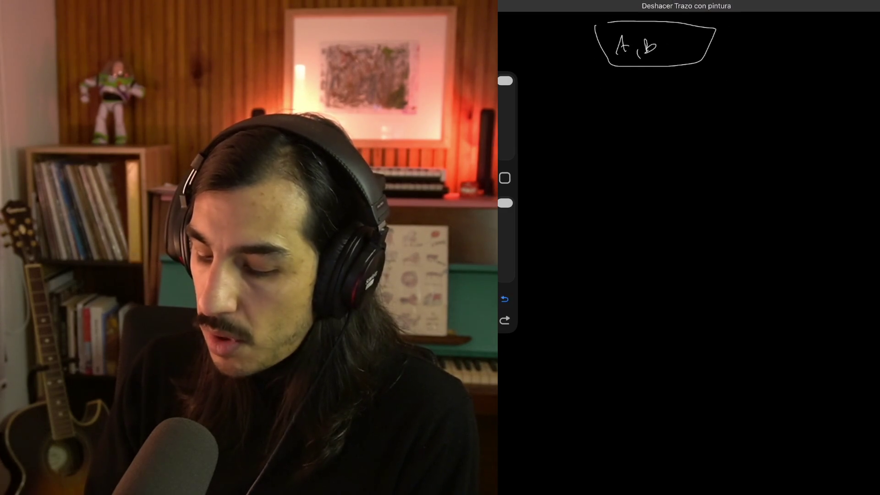
{"action": "key", "text": "ctrl+shift+z"}
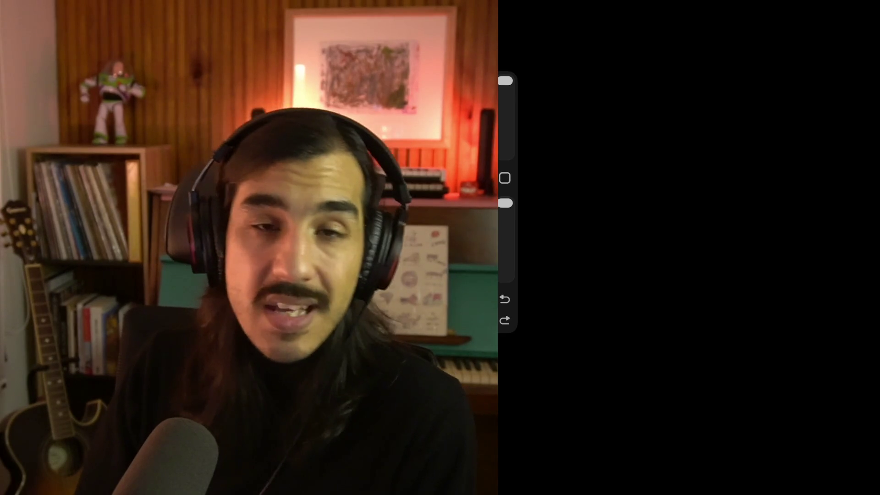
- Sketch a wide box outline near the top, then undo it and a squiggle
{"action": "mouse_move", "coordinate": [558, 71]}
{"action": "left_mouse_down"}
{"action": "mouse_move", "coordinate": [603, 117]}
{"action": "mouse_move", "coordinate": [827, 82]}
{"action": "mouse_move", "coordinate": [623, 66]}
{"action": "mouse_move", "coordinate": [566, 72]}
{"action": "left_mouse_up"}
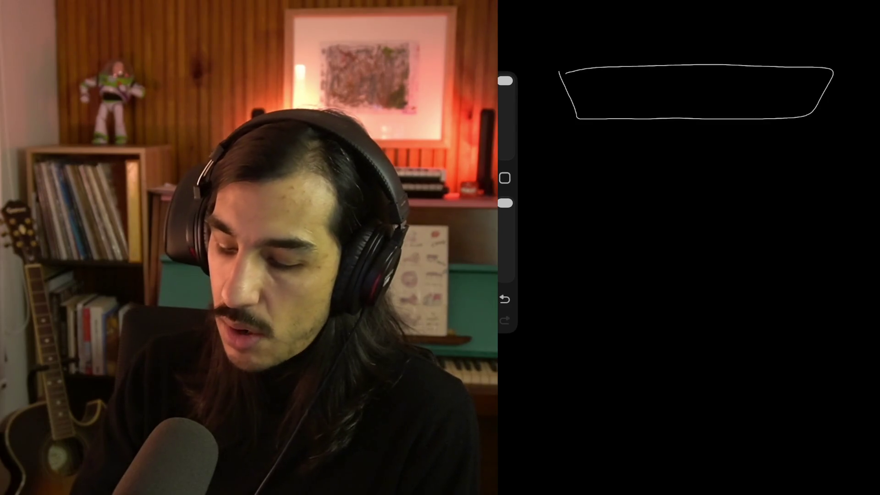
{"action": "left_click", "coordinate": [505, 298]}
{"action": "left_click", "coordinate": [505, 299]}
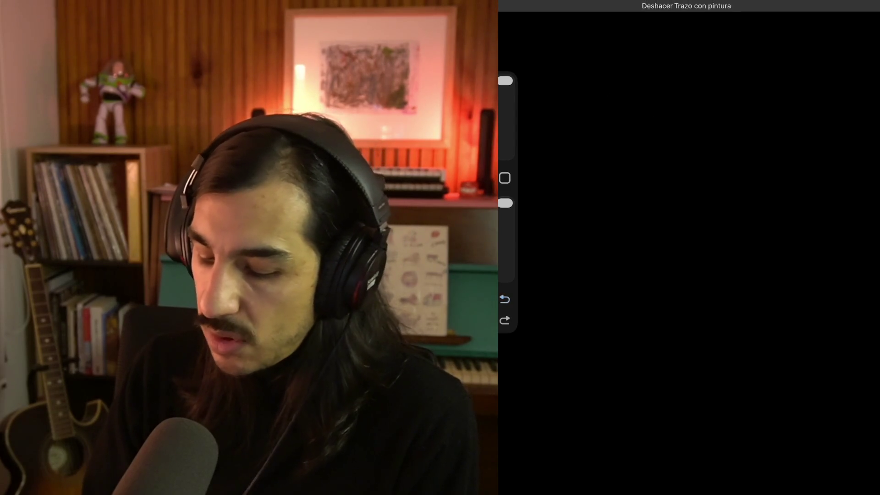
- Draw a circle with an attached box, a small inner box near its top, and symbols inside the circle
{"action": "mouse_move", "coordinate": [587, 118]}
{"action": "left_mouse_down"}
{"action": "mouse_move", "coordinate": [628, 118]}
{"action": "mouse_move", "coordinate": [591, 110]}
{"action": "left_mouse_up"}
{"action": "mouse_move", "coordinate": [594, 108]}
{"action": "left_mouse_down"}
{"action": "mouse_move", "coordinate": [594, 73]}
{"action": "mouse_move", "coordinate": [754, 84]}
{"action": "mouse_move", "coordinate": [625, 245]}
{"action": "mouse_move", "coordinate": [604, 180]}
{"action": "left_mouse_up"}
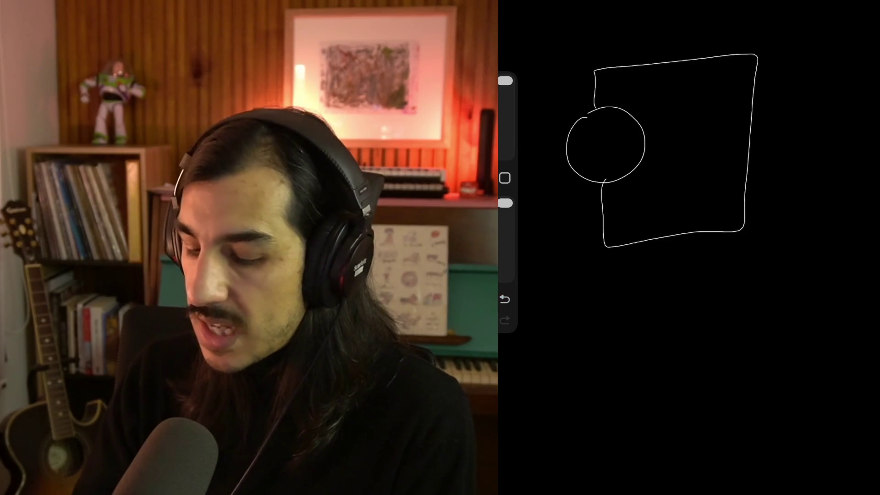
{"action": "left_click_drag", "start_coordinate": [690, 115], "coordinate": [667, 88]}
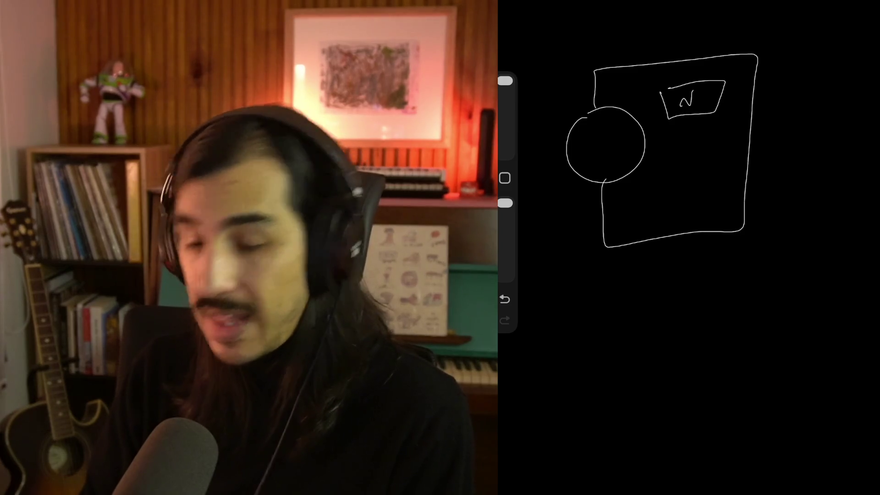
{"action": "mouse_move", "coordinate": [596, 137]}
{"action": "left_mouse_down"}
{"action": "mouse_move", "coordinate": [596, 152]}
{"action": "mouse_move", "coordinate": [634, 141]}
{"action": "left_mouse_up"}
{"action": "left_click_drag", "start_coordinate": [635, 123], "coordinate": [635, 146]}
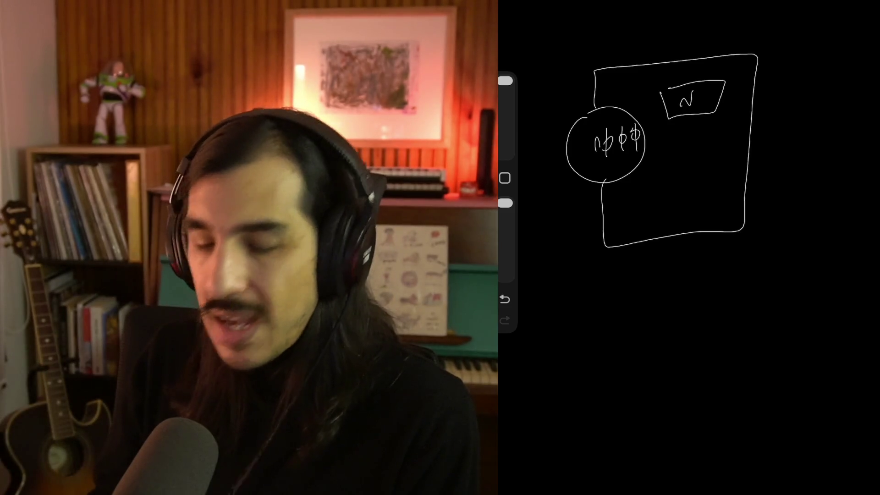
- Draw a bowl-shaped trapezoid below the box and a right-side bracket, then undo recent strokes
{"action": "mouse_move", "coordinate": [609, 310]}
{"action": "left_mouse_down"}
{"action": "mouse_move", "coordinate": [743, 310]}
{"action": "mouse_move", "coordinate": [620, 354]}
{"action": "mouse_move", "coordinate": [745, 311]}
{"action": "left_mouse_up"}
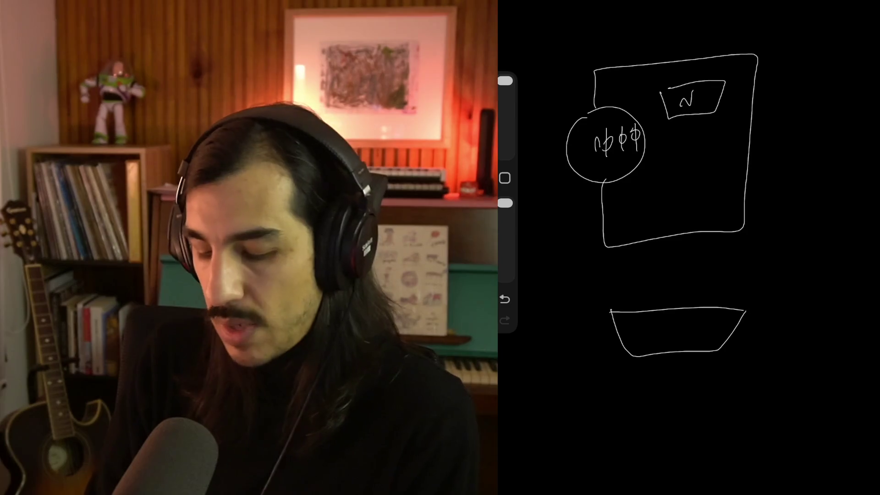
{"action": "mouse_move", "coordinate": [743, 25]}
{"action": "left_mouse_down"}
{"action": "mouse_move", "coordinate": [780, 28]}
{"action": "mouse_move", "coordinate": [755, 263]}
{"action": "left_mouse_up"}
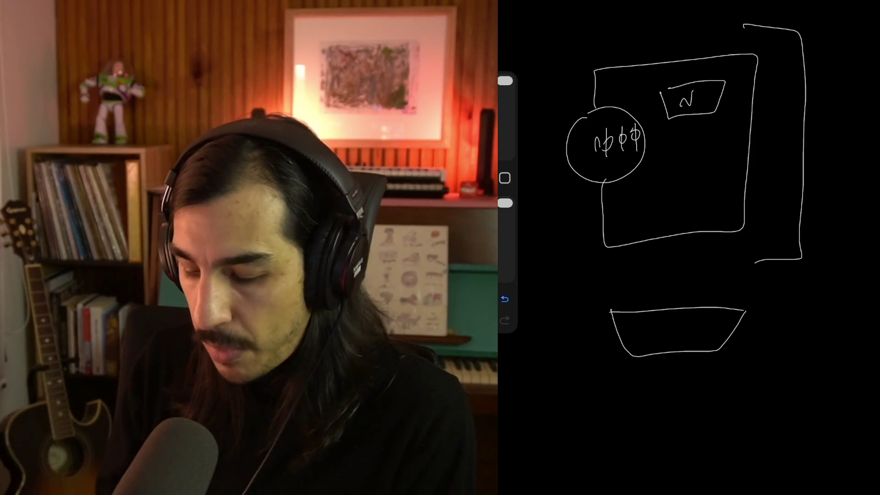
{"action": "key", "text": "ctrl+z"}
{"action": "key", "text": "ctrl+z"}
{"action": "key", "text": "ctrl+z"}
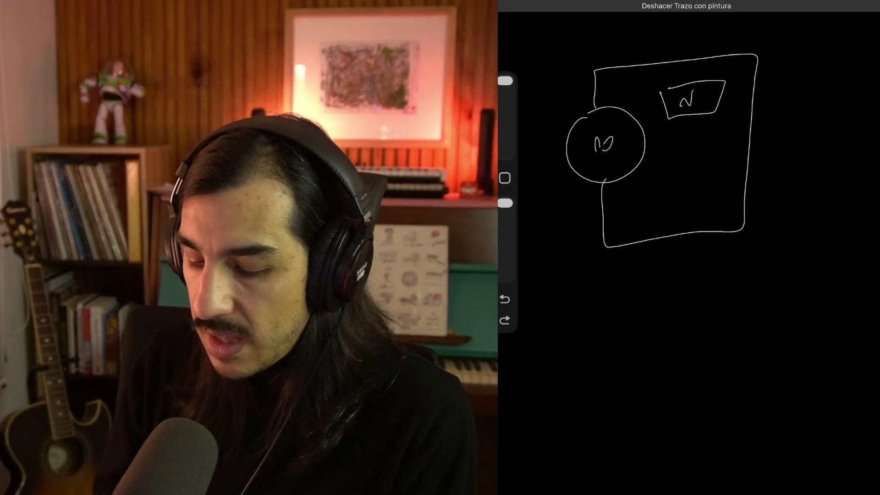
- Remove the extra symbol from the circle and draw a slanted box below the diagram
{"action": "left_click", "coordinate": [505, 320]}
{"action": "key", "text": "ctrl+z"}
{"action": "mouse_move", "coordinate": [592, 323]}
{"action": "left_mouse_down"}
{"action": "mouse_move", "coordinate": [605, 367]}
{"action": "mouse_move", "coordinate": [763, 310]}
{"action": "mouse_move", "coordinate": [605, 322]}
{"action": "left_mouse_up"}
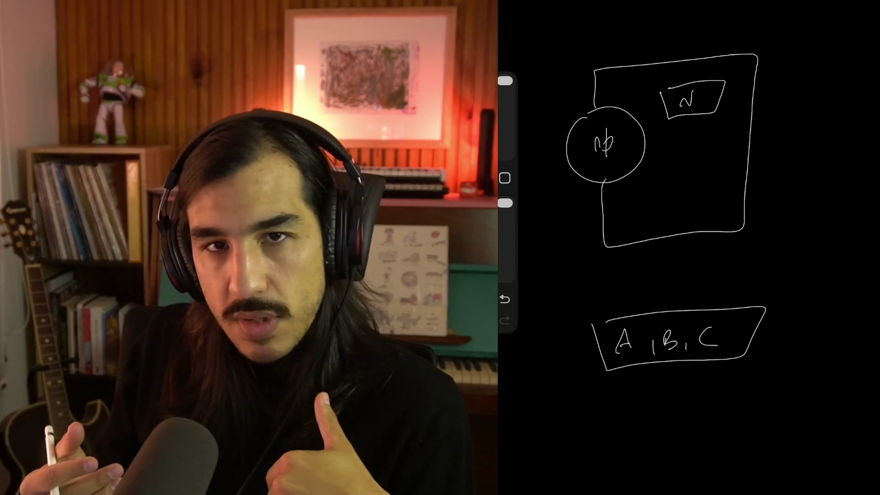
- Draw brackets beside the boxes, then undo them and the A, B, C labels
{"action": "mouse_move", "coordinate": [743, 29]}
{"action": "left_mouse_down"}
{"action": "mouse_move", "coordinate": [806, 32]}
{"action": "mouse_move", "coordinate": [766, 264]}
{"action": "mouse_move", "coordinate": [804, 284]}
{"action": "mouse_move", "coordinate": [768, 399]}
{"action": "left_mouse_up"}
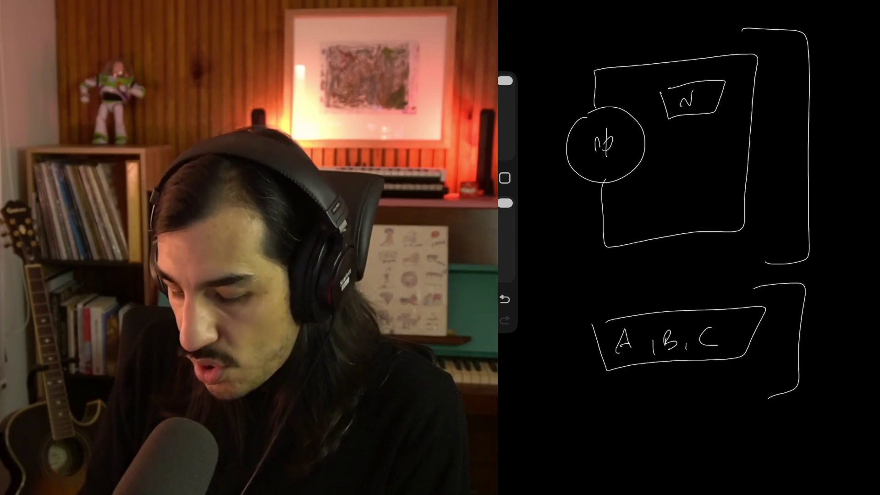
{"action": "key", "text": "ctrl+z"}
{"action": "key", "text": "ctrl+z"}
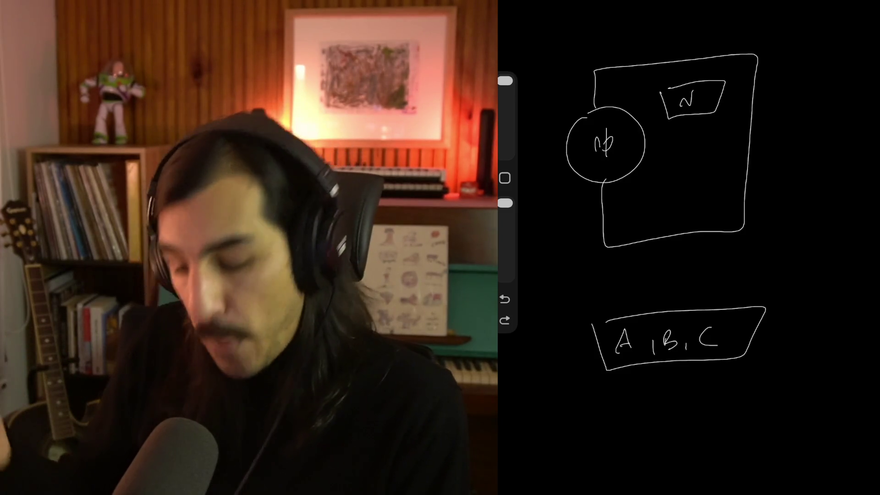
{"action": "key", "text": "ctrl+z"}
{"action": "key", "text": "ctrl+z"}
{"action": "key", "text": "ctrl+z"}
{"action": "key", "text": "ctrl+z"}
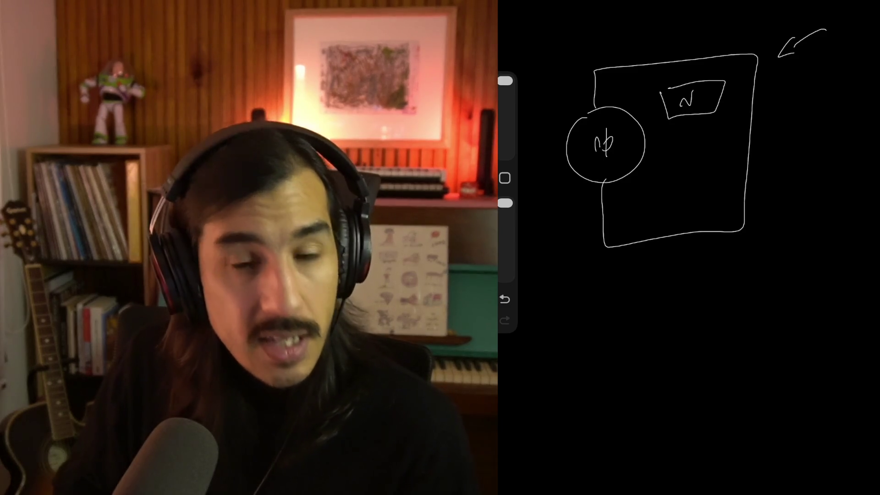
- Draw a lined box at the lower right with a curved arrow up to the diagram
{"action": "mouse_move", "coordinate": [716, 323]}
{"action": "left_mouse_down"}
{"action": "mouse_move", "coordinate": [770, 392]}
{"action": "mouse_move", "coordinate": [720, 328]}
{"action": "left_mouse_up"}
{"action": "mouse_move", "coordinate": [743, 359]}
{"action": "left_mouse_down"}
{"action": "mouse_move", "coordinate": [761, 358]}
{"action": "mouse_move", "coordinate": [761, 365]}
{"action": "left_mouse_up"}
{"action": "left_click_drag", "start_coordinate": [752, 374], "coordinate": [761, 373]}
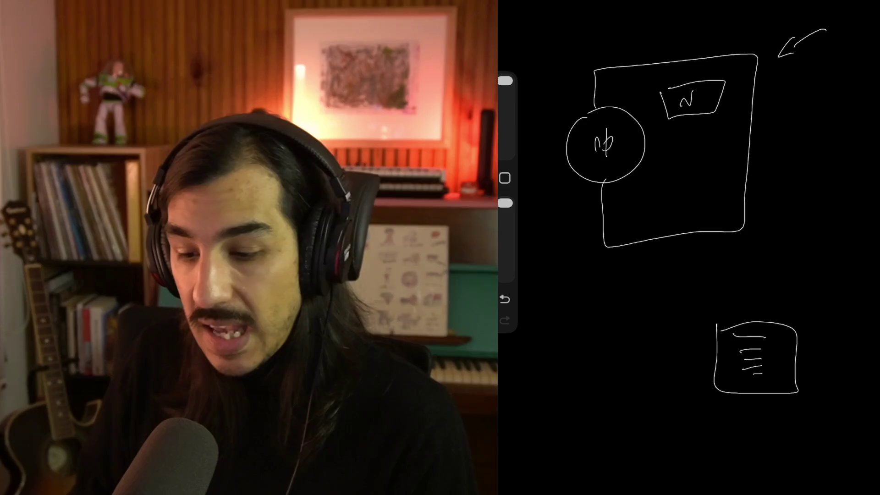
{"action": "mouse_move", "coordinate": [786, 321]}
{"action": "left_mouse_down"}
{"action": "mouse_move", "coordinate": [829, 188]}
{"action": "mouse_move", "coordinate": [792, 106]}
{"action": "left_mouse_up"}
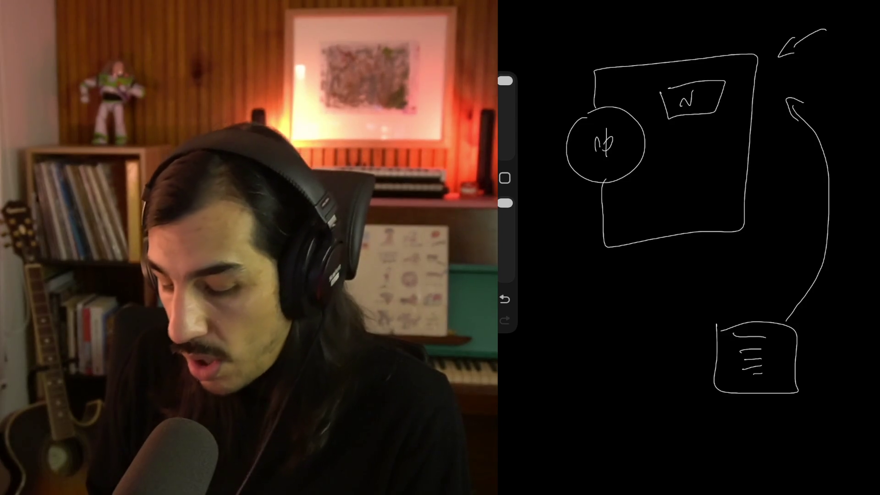
- Undo the curved arrow, the inner line, and the lower-right box
{"action": "left_click", "coordinate": [504, 298]}
{"action": "left_click", "coordinate": [504, 298]}
{"action": "left_click", "coordinate": [504, 299]}
{"action": "left_click", "coordinate": [504, 299]}
{"action": "left_click", "coordinate": [504, 298]}
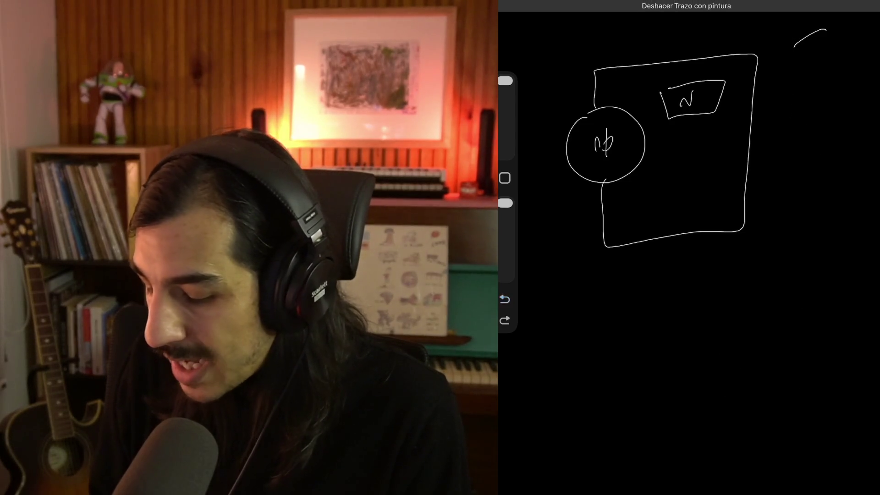
{"action": "left_click", "coordinate": [504, 299]}
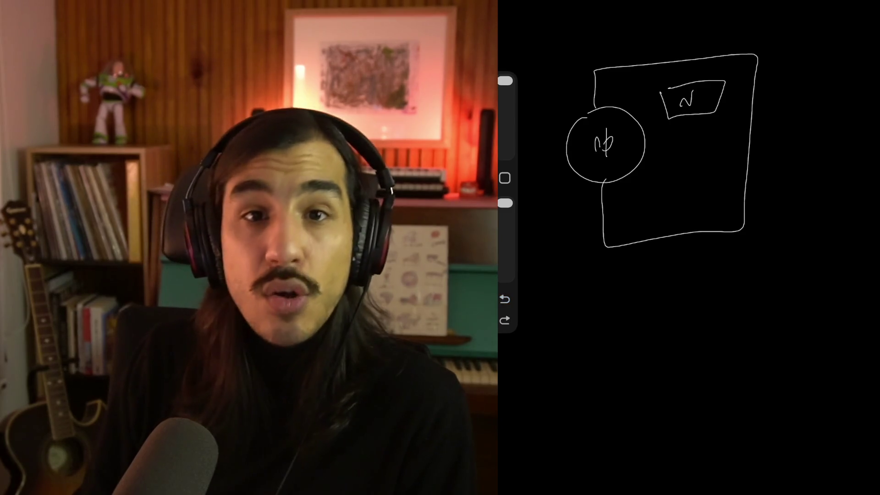
- Try and discard two large loops, then draw a small diamond under the N box
{"action": "mouse_move", "coordinate": [633, 97]}
{"action": "left_mouse_down"}
{"action": "mouse_move", "coordinate": [583, 94]}
{"action": "mouse_move", "coordinate": [600, 92]}
{"action": "left_mouse_up"}
{"action": "left_click", "coordinate": [504, 299]}
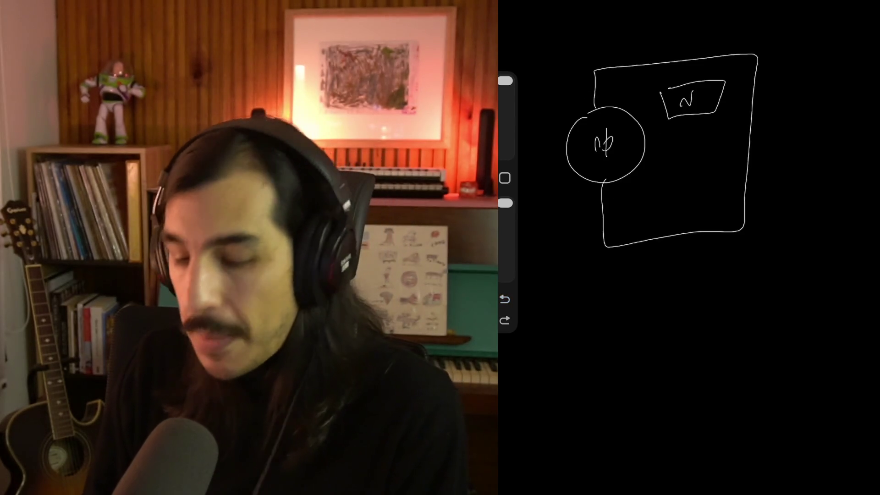
{"action": "mouse_move", "coordinate": [770, 55]}
{"action": "left_mouse_down"}
{"action": "mouse_move", "coordinate": [633, 34]}
{"action": "mouse_move", "coordinate": [805, 128]}
{"action": "mouse_move", "coordinate": [765, 43]}
{"action": "left_mouse_up"}
{"action": "left_click", "coordinate": [504, 299]}
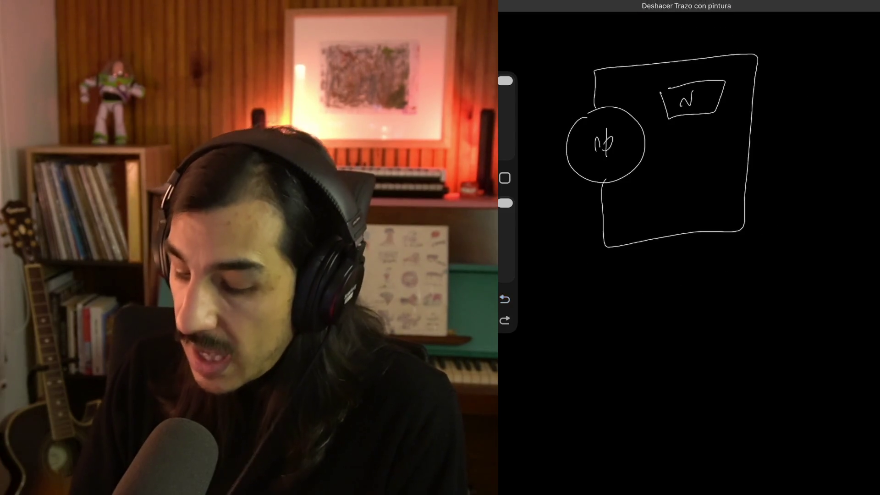
{"action": "mouse_move", "coordinate": [683, 148]}
{"action": "left_mouse_down"}
{"action": "mouse_move", "coordinate": [709, 146]}
{"action": "mouse_move", "coordinate": [682, 147]}
{"action": "left_mouse_up"}
{"action": "mouse_move", "coordinate": [665, 155]}
{"action": "left_mouse_down"}
{"action": "mouse_move", "coordinate": [683, 151]}
{"action": "mouse_move", "coordinate": [666, 164]}
{"action": "left_mouse_up"}
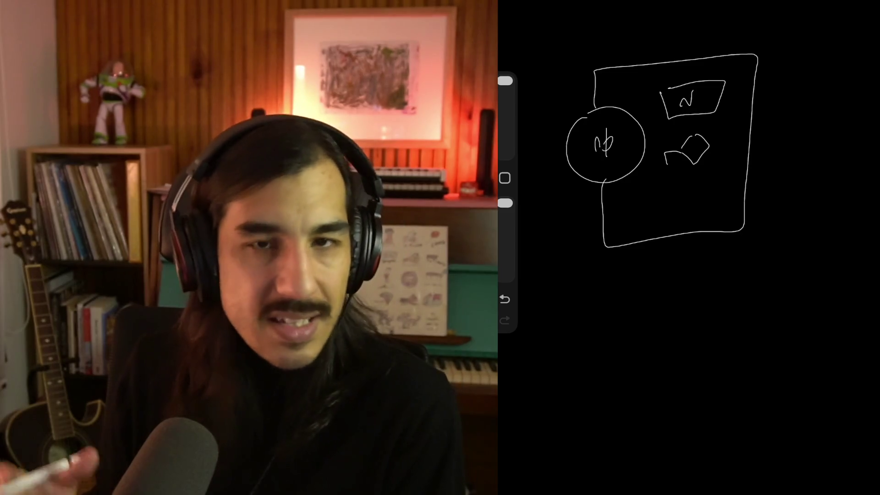
- Extend the small box's label from N to N,DA, and add an arc at top right
{"action": "mouse_move", "coordinate": [650, 109]}
{"action": "left_mouse_down"}
{"action": "mouse_move", "coordinate": [726, 116]}
{"action": "mouse_move", "coordinate": [654, 96]}
{"action": "left_mouse_up"}
{"action": "key", "text": "ctrl+z"}
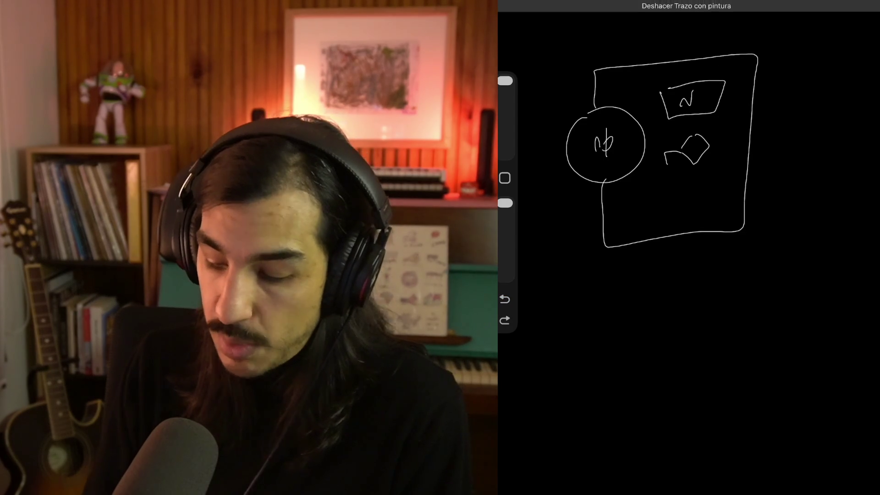
{"action": "left_click_drag", "start_coordinate": [699, 98], "coordinate": [698, 106]}
{"action": "left_click_drag", "start_coordinate": [703, 94], "coordinate": [703, 108]}
{"action": "left_click_drag", "start_coordinate": [703, 94], "coordinate": [703, 107]}
{"action": "left_click_drag", "start_coordinate": [710, 107], "coordinate": [722, 104]}
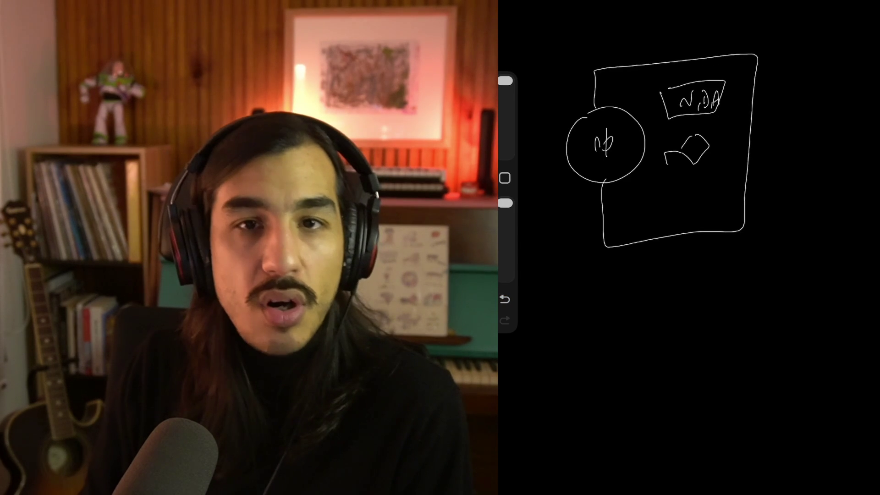
{"action": "left_click_drag", "start_coordinate": [790, 41], "coordinate": [833, 23]}
- Cross out the circle's symbol with a diagonal stroke, removing the stray arc, loops and 3$ note
{"action": "key", "text": "ctrl+z"}
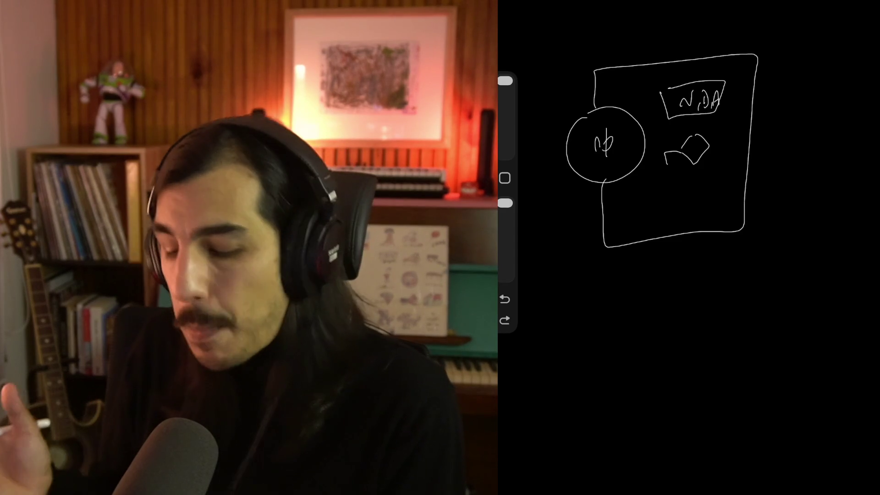
{"action": "left_click_drag", "start_coordinate": [609, 120], "coordinate": [591, 128]}
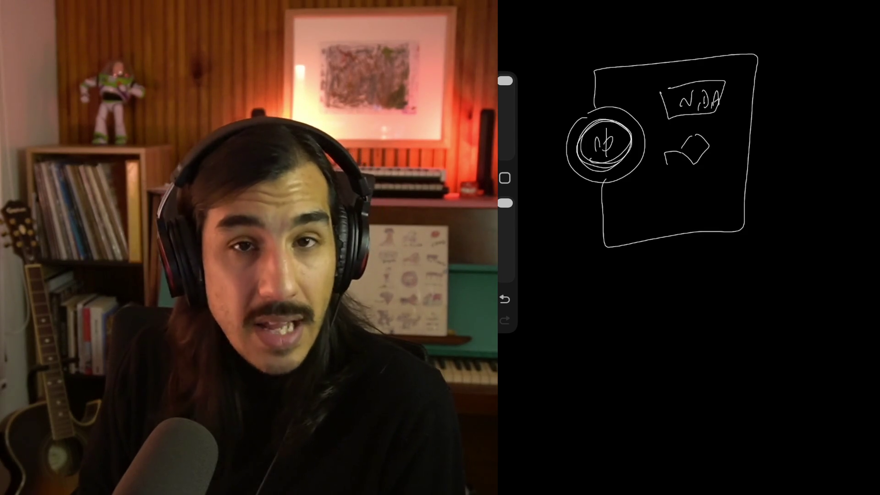
{"action": "key", "text": "ctrl+z"}
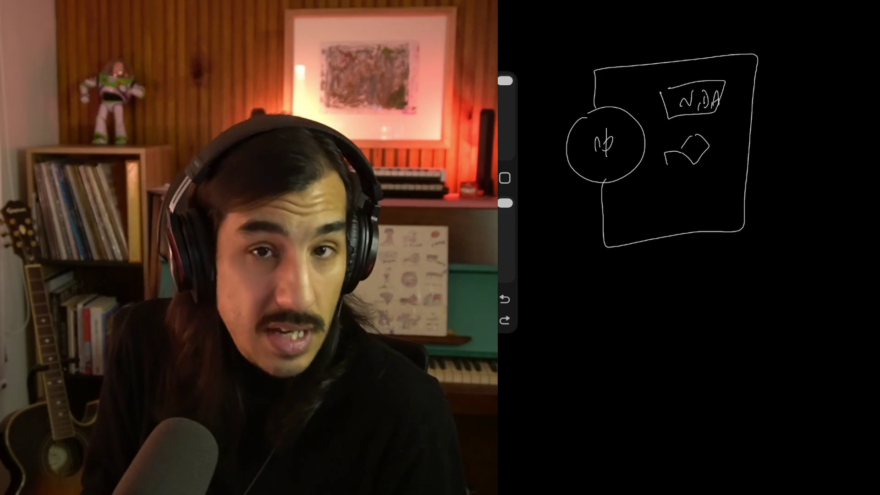
{"action": "left_click_drag", "start_coordinate": [585, 152], "coordinate": [626, 121]}
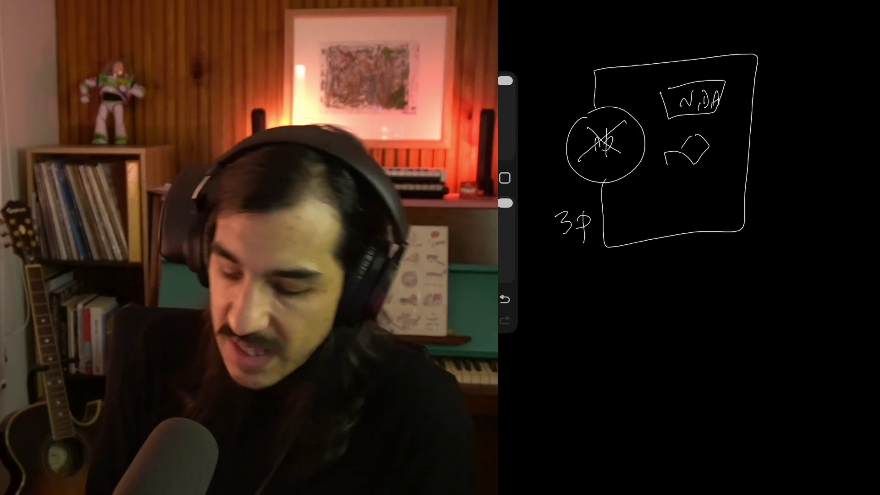
{"action": "key", "text": "ctrl+z"}
{"action": "key", "text": "ctrl+z"}
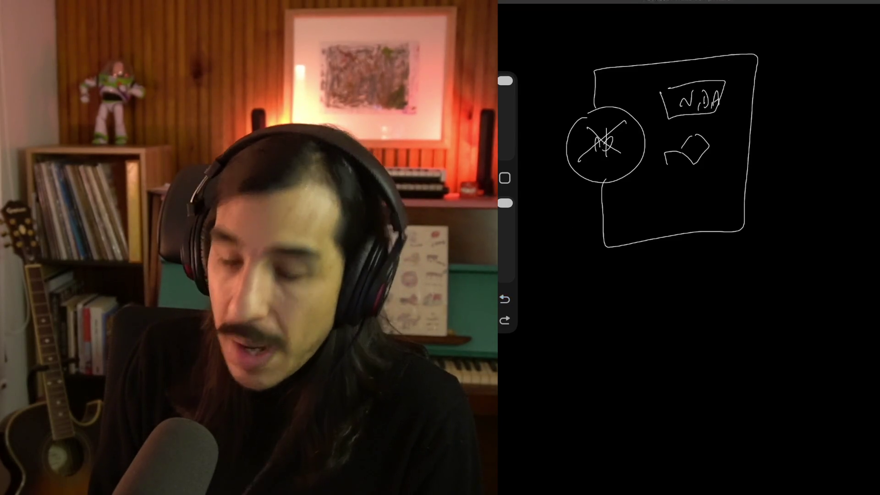
{"action": "key", "text": "ctrl+z"}
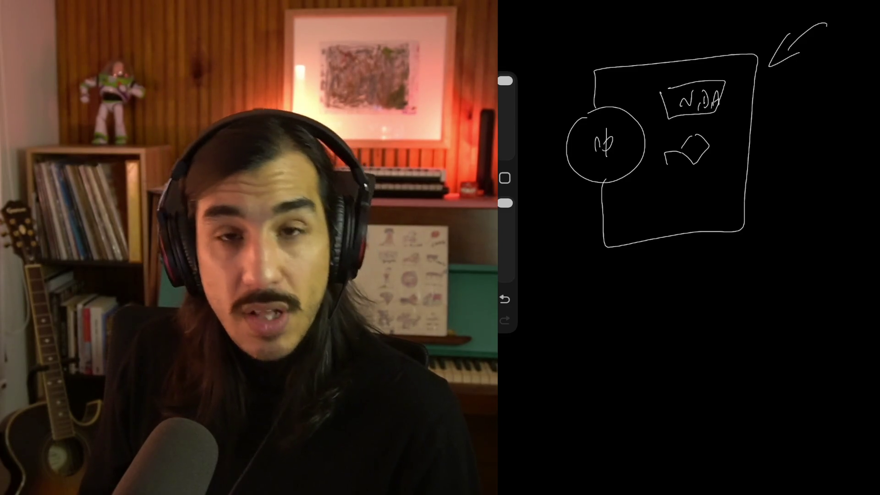
- Remove the top-right arrow strokes and draw a boxed circle below the main diagram
{"action": "key", "text": "ctrl+z"}
{"action": "key", "text": "ctrl+z"}
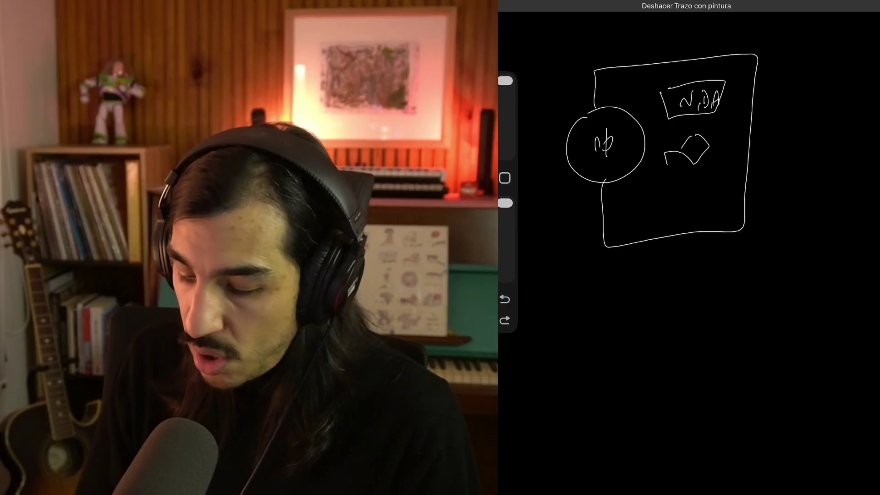
{"action": "left_click_drag", "start_coordinate": [571, 301], "coordinate": [573, 285]}
{"action": "mouse_move", "coordinate": [618, 263]}
{"action": "left_mouse_down"}
{"action": "mouse_move", "coordinate": [726, 339]}
{"action": "mouse_move", "coordinate": [592, 340]}
{"action": "left_mouse_up"}
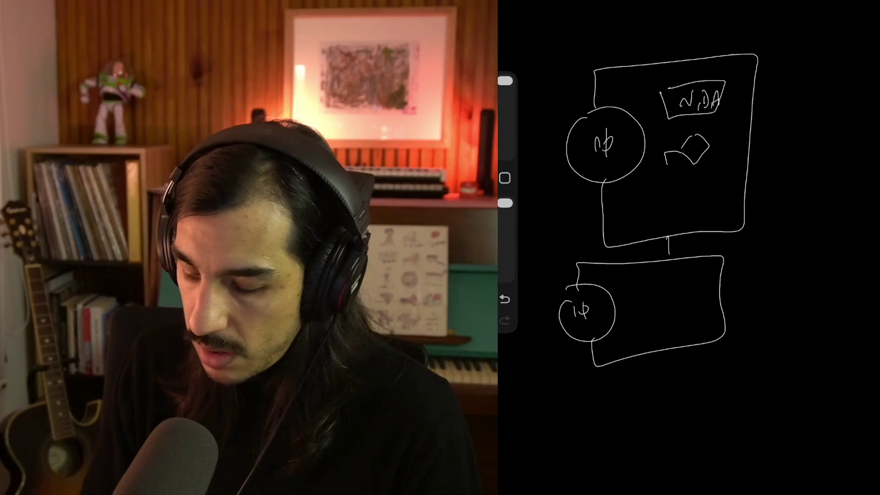
- Draw a third box at the bottom containing a circle labelled 1D
{"action": "mouse_move", "coordinate": [593, 391]}
{"action": "left_mouse_down"}
{"action": "mouse_move", "coordinate": [579, 428]}
{"action": "mouse_move", "coordinate": [595, 391]}
{"action": "left_mouse_up"}
{"action": "left_click_drag", "start_coordinate": [580, 408], "coordinate": [582, 426]}
{"action": "left_click", "coordinate": [591, 414]}
{"action": "mouse_move", "coordinate": [593, 381]}
{"action": "left_mouse_down"}
{"action": "mouse_move", "coordinate": [720, 359]}
{"action": "mouse_move", "coordinate": [596, 429]}
{"action": "left_mouse_up"}
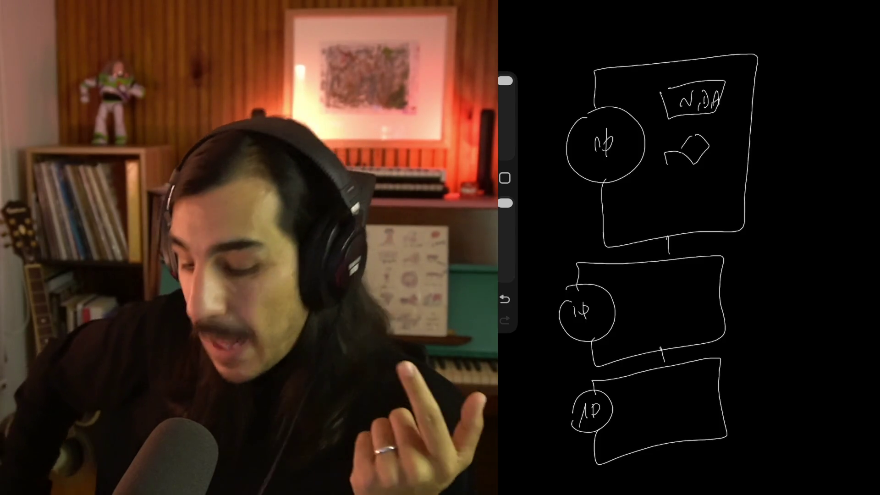
- Draw curved arrows down the right side pointing to the top, middle and bottom boxes
{"action": "mouse_move", "coordinate": [799, 34]}
{"action": "left_mouse_down"}
{"action": "mouse_move", "coordinate": [808, 87]}
{"action": "mouse_move", "coordinate": [779, 121]}
{"action": "left_mouse_up"}
{"action": "left_click_drag", "start_coordinate": [778, 103], "coordinate": [802, 117]}
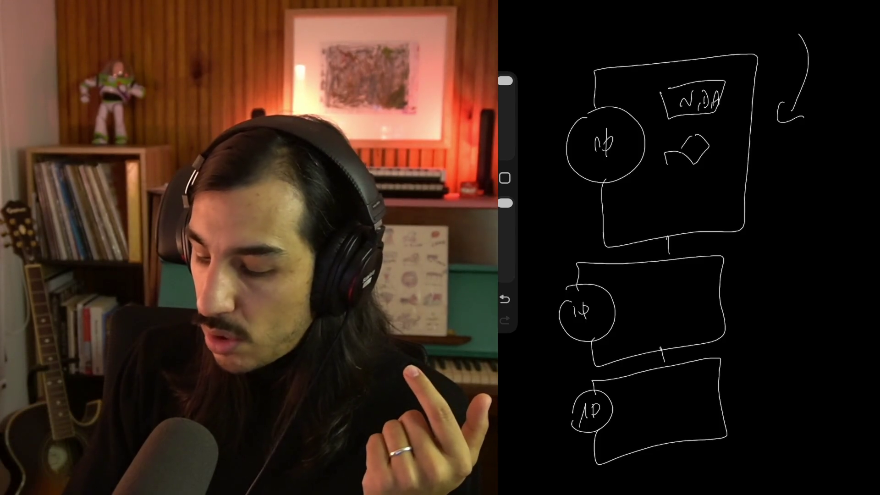
{"action": "left_click_drag", "start_coordinate": [694, 240], "coordinate": [729, 239]}
{"action": "mouse_move", "coordinate": [799, 170]}
{"action": "left_mouse_down"}
{"action": "mouse_move", "coordinate": [788, 265]}
{"action": "mouse_move", "coordinate": [760, 289]}
{"action": "left_mouse_up"}
{"action": "left_click_drag", "start_coordinate": [760, 288], "coordinate": [781, 287]}
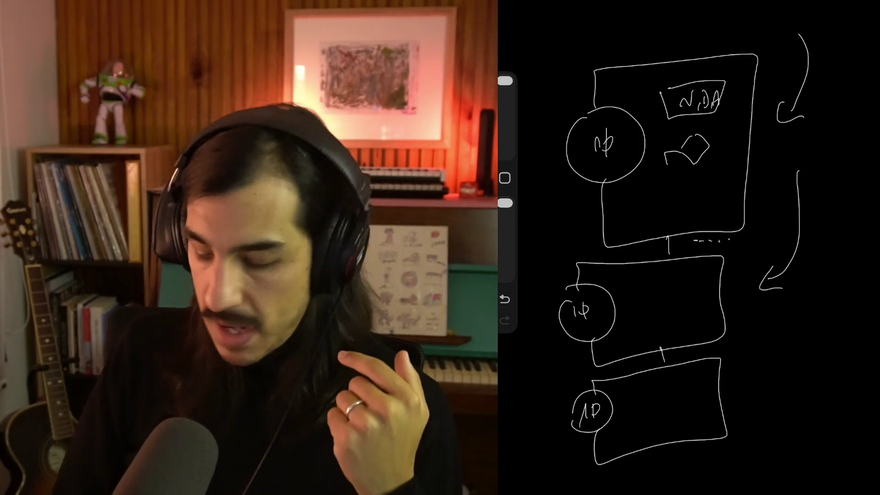
{"action": "left_click_drag", "start_coordinate": [798, 322], "coordinate": [747, 402]}
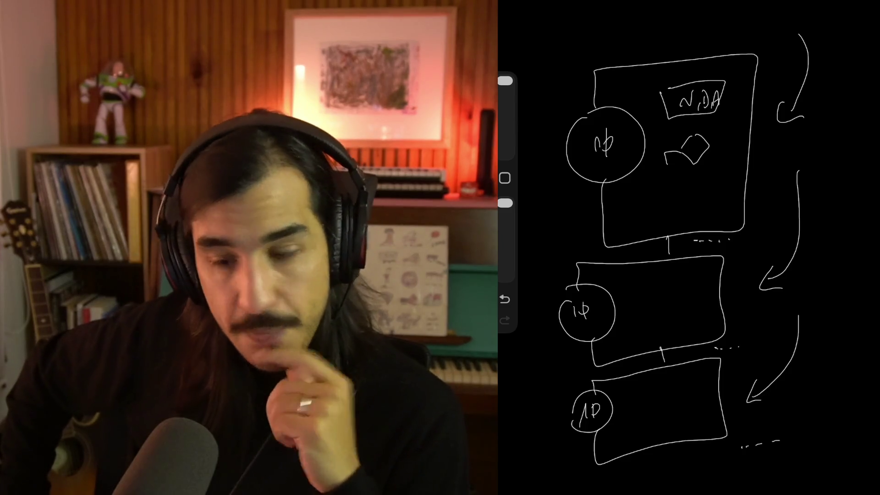
- Loop around the middle and bottom boxes and sketch a small boxed circle beside the top box
{"action": "mouse_move", "coordinate": [731, 247]}
{"action": "left_mouse_down"}
{"action": "mouse_move", "coordinate": [577, 355]}
{"action": "mouse_move", "coordinate": [715, 246]}
{"action": "left_mouse_up"}
{"action": "mouse_move", "coordinate": [698, 362]}
{"action": "left_mouse_down"}
{"action": "mouse_move", "coordinate": [641, 363]}
{"action": "mouse_move", "coordinate": [768, 406]}
{"action": "mouse_move", "coordinate": [680, 351]}
{"action": "left_mouse_up"}
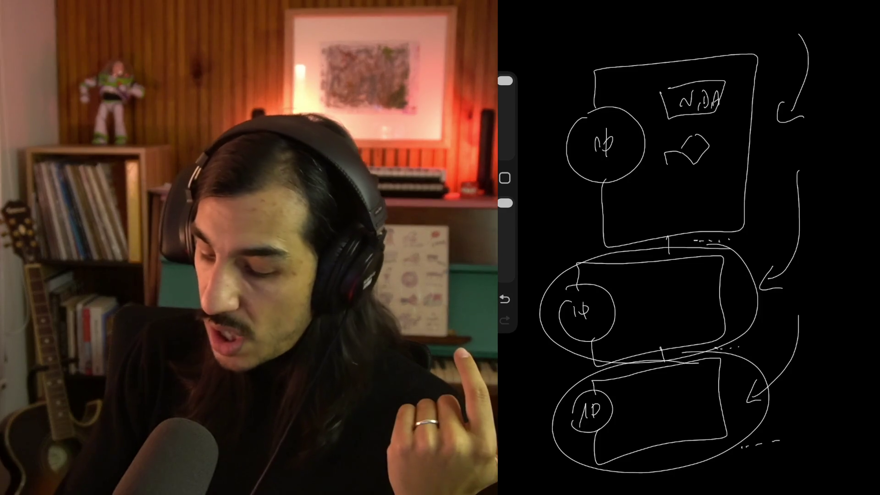
{"action": "left_click_drag", "start_coordinate": [801, 138], "coordinate": [803, 139]}
{"action": "mouse_move", "coordinate": [819, 126]}
{"action": "left_mouse_down"}
{"action": "mouse_move", "coordinate": [819, 110]}
{"action": "mouse_move", "coordinate": [848, 173]}
{"action": "left_mouse_up"}
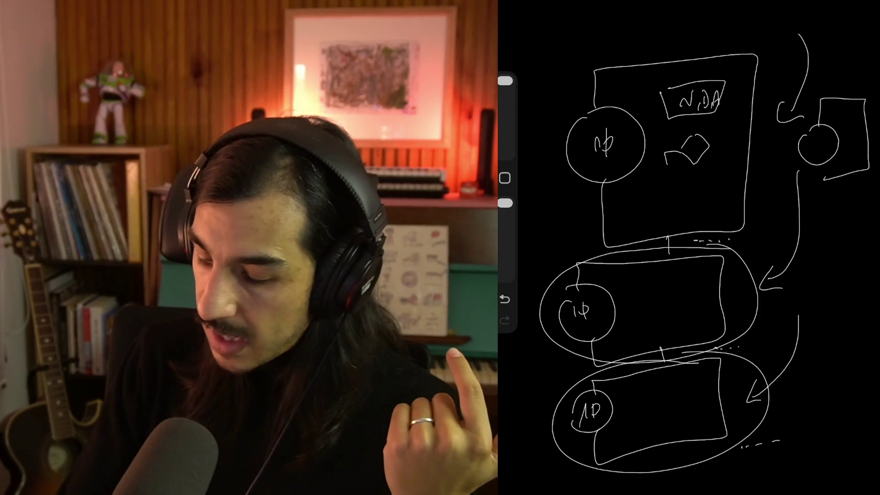
- Undo the lower diagram strokes until only the top box remains
{"action": "key", "text": "ctrl+z"}
{"action": "key", "text": "ctrl+z"}
{"action": "key", "text": "ctrl+z"}
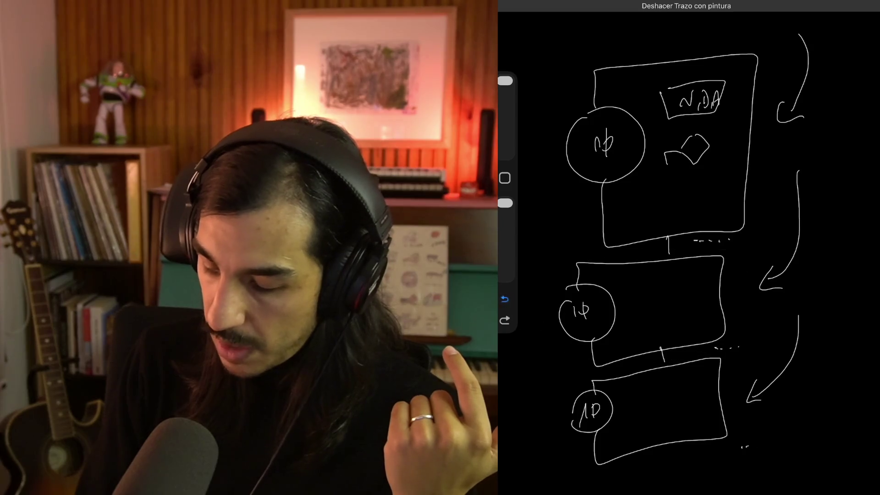
{"action": "key", "text": "ctrl+z"}
{"action": "key", "text": "ctrl+z"}
{"action": "key", "text": "ctrl+z"}
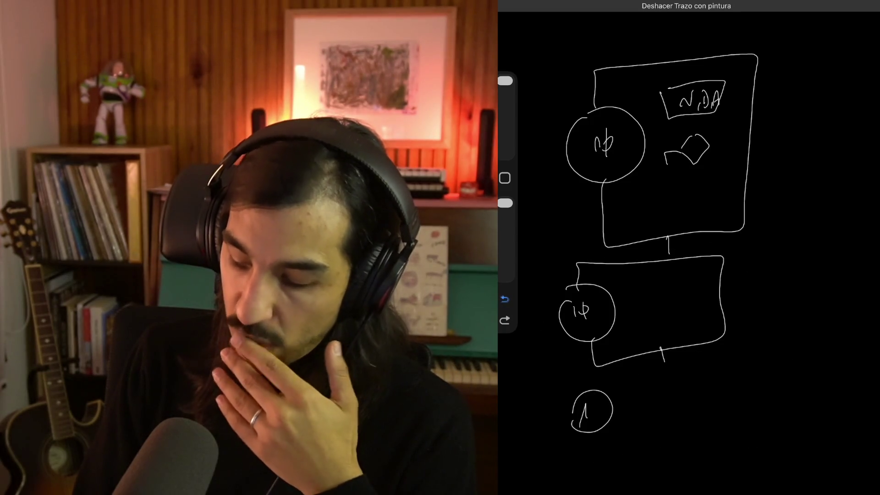
{"action": "key", "text": "ctrl+z"}
{"action": "key", "text": "ctrl+z"}
{"action": "key", "text": "ctrl+z"}
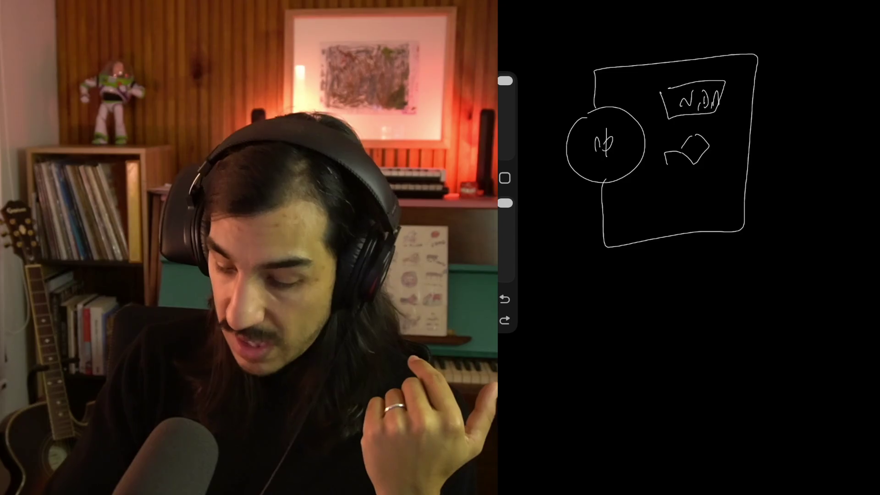
- Draw a larger frame around the top box and redraw a bigger 3 in its circle
{"action": "mouse_move", "coordinate": [563, 249]}
{"action": "left_mouse_down"}
{"action": "mouse_move", "coordinate": [543, 198]}
{"action": "mouse_move", "coordinate": [549, 65]}
{"action": "mouse_move", "coordinate": [734, 35]}
{"action": "mouse_move", "coordinate": [796, 101]}
{"action": "mouse_move", "coordinate": [759, 278]}
{"action": "mouse_move", "coordinate": [551, 319]}
{"action": "mouse_move", "coordinate": [550, 260]}
{"action": "left_mouse_up"}
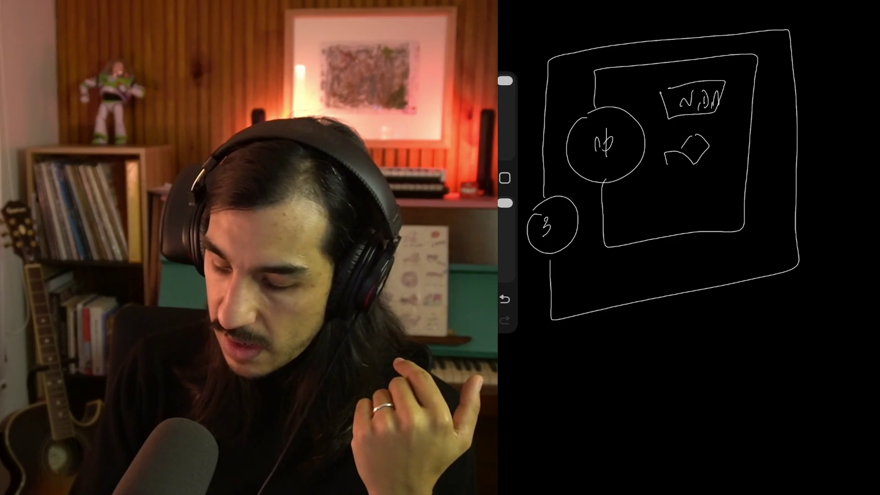
{"action": "key", "text": "ctrl+z"}
{"action": "left_click_drag", "start_coordinate": [546, 214], "coordinate": [548, 240]}
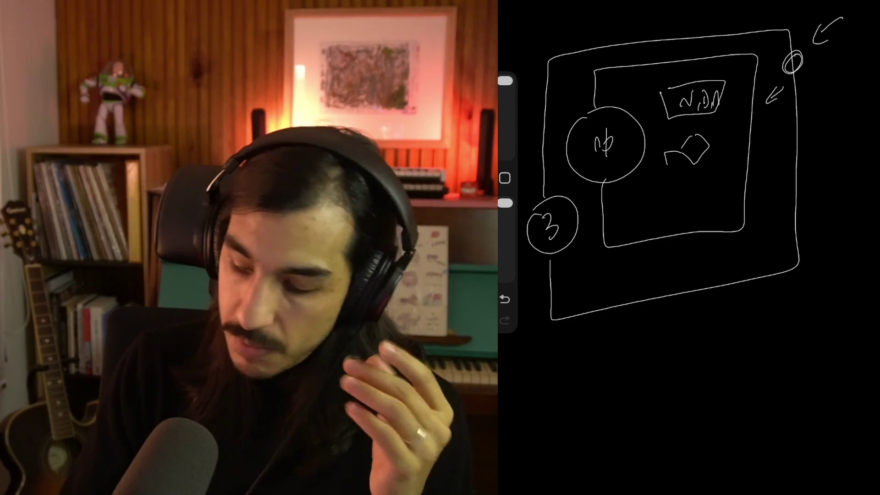
- Scribble explanatory loops over the inner box, then undo them along with the corner circle and arrow
{"action": "mouse_move", "coordinate": [673, 80]}
{"action": "left_mouse_down"}
{"action": "mouse_move", "coordinate": [712, 115]}
{"action": "mouse_move", "coordinate": [624, 151]}
{"action": "mouse_move", "coordinate": [708, 106]}
{"action": "mouse_move", "coordinate": [646, 184]}
{"action": "mouse_move", "coordinate": [692, 108]}
{"action": "mouse_move", "coordinate": [706, 138]}
{"action": "left_mouse_up"}
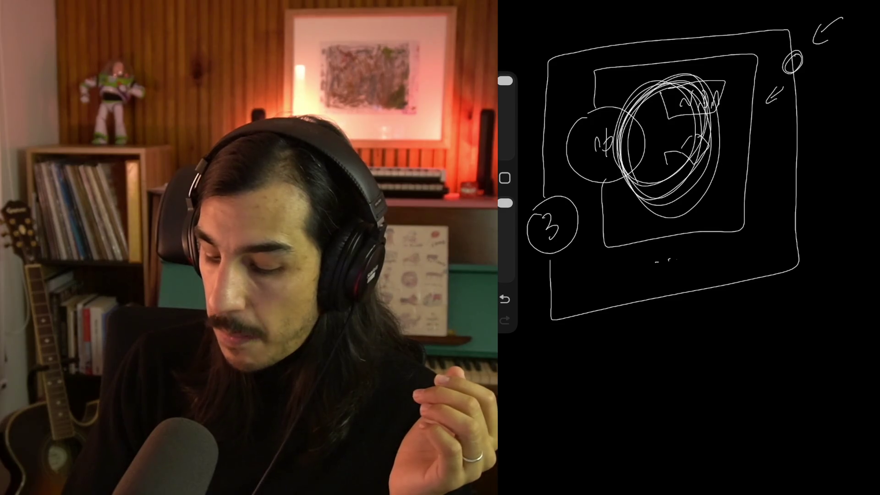
{"action": "mouse_move", "coordinate": [690, 291]}
{"action": "left_mouse_down"}
{"action": "mouse_move", "coordinate": [605, 321]}
{"action": "mouse_move", "coordinate": [523, 138]}
{"action": "mouse_move", "coordinate": [631, 36]}
{"action": "left_mouse_up"}
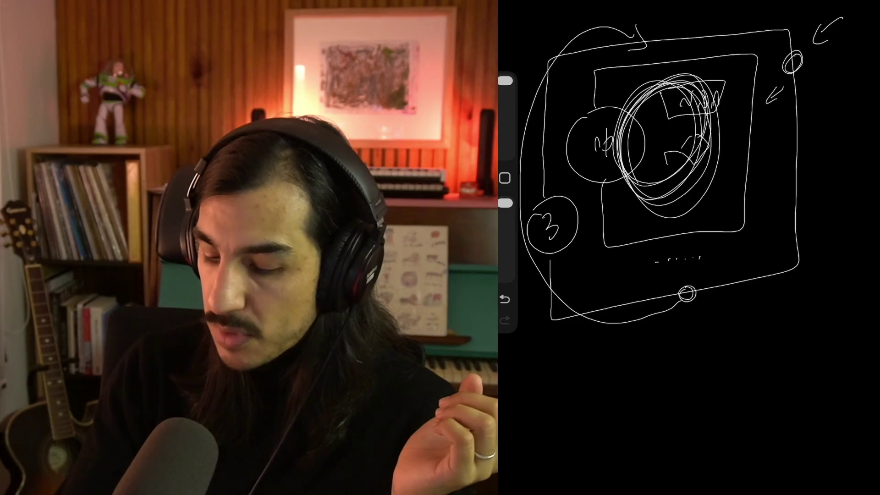
{"action": "mouse_move", "coordinate": [674, 91]}
{"action": "left_mouse_down"}
{"action": "mouse_move", "coordinate": [642, 197]}
{"action": "mouse_move", "coordinate": [701, 91]}
{"action": "mouse_move", "coordinate": [708, 152]}
{"action": "left_mouse_up"}
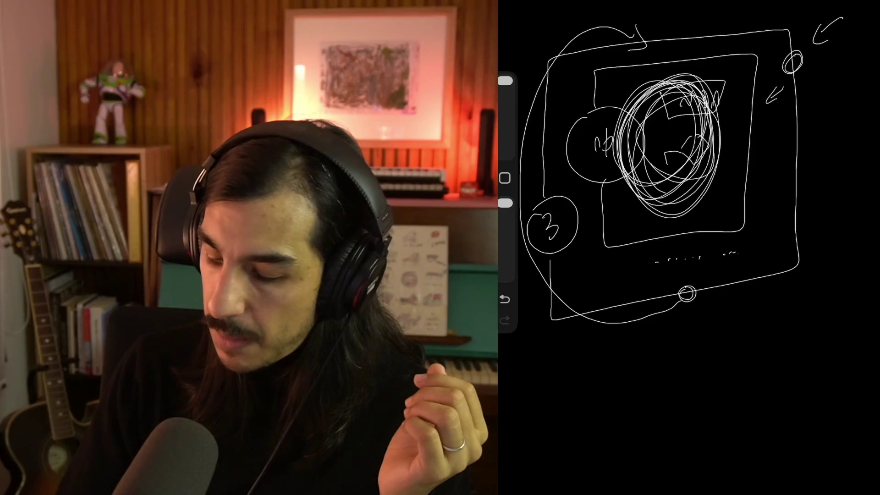
{"action": "mouse_move", "coordinate": [705, 289]}
{"action": "left_mouse_down"}
{"action": "mouse_move", "coordinate": [651, 356]}
{"action": "mouse_move", "coordinate": [535, 151]}
{"action": "mouse_move", "coordinate": [613, 27]}
{"action": "left_mouse_up"}
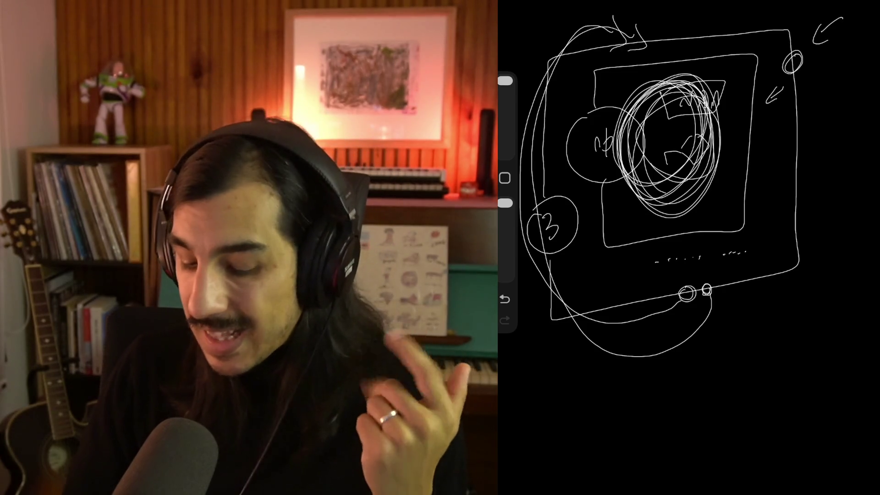
{"action": "key", "text": "ctrl+z"}
{"action": "key", "text": "ctrl+z"}
{"action": "key", "text": "ctrl+z"}
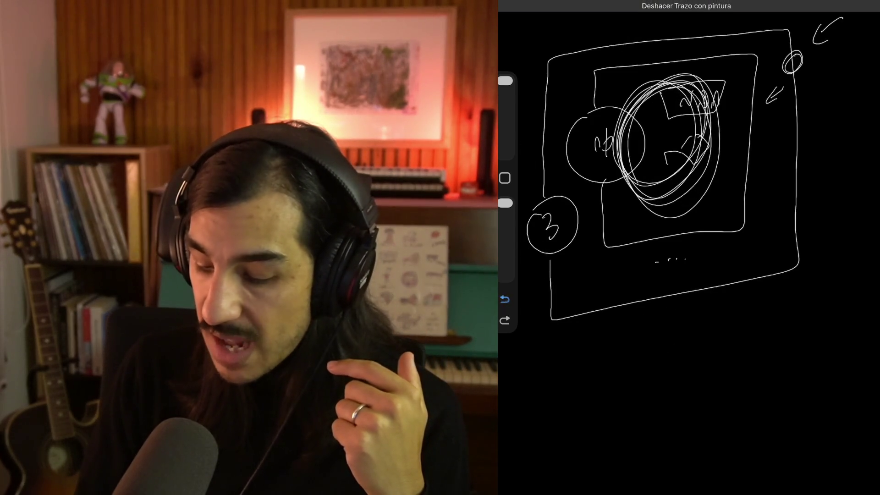
{"action": "key", "text": "ctrl+z"}
{"action": "key", "text": "ctrl+z"}
{"action": "key", "text": "ctrl+z"}
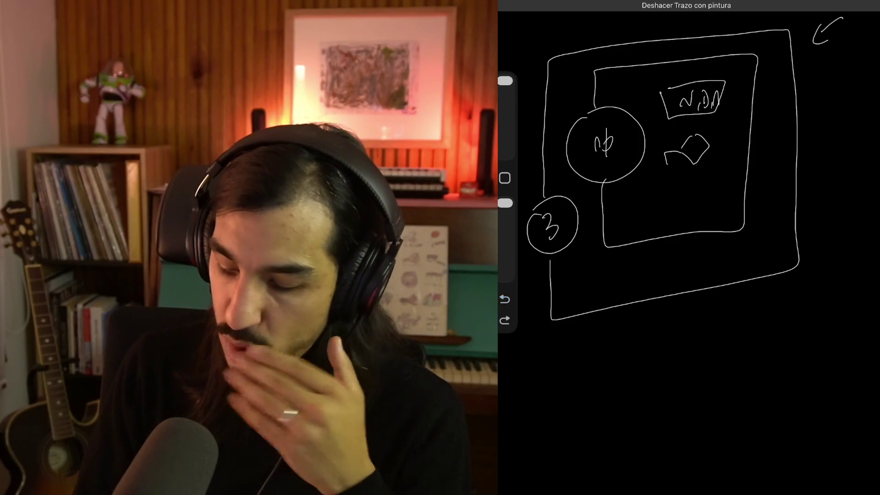
- Try loops around the 3 and ψ circles, then undo them all
{"action": "mouse_move", "coordinate": [557, 275]}
{"action": "left_mouse_down"}
{"action": "mouse_move", "coordinate": [597, 220]}
{"action": "mouse_move", "coordinate": [536, 282]}
{"action": "left_mouse_up"}
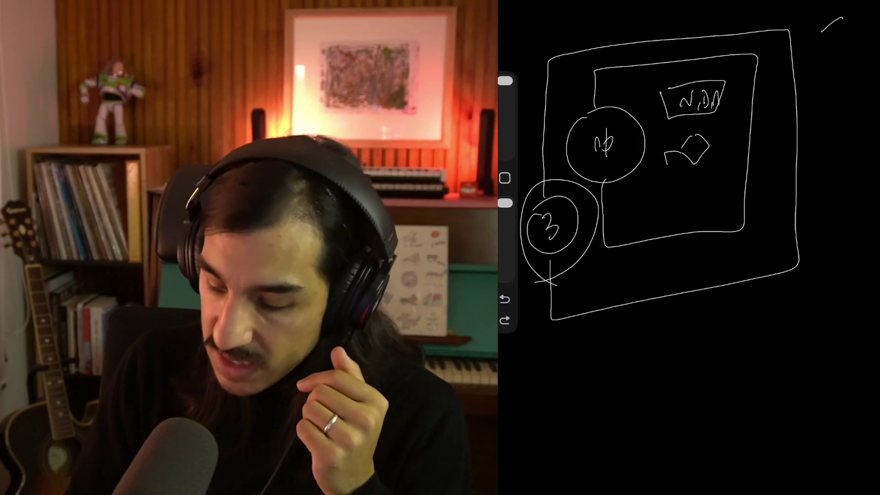
{"action": "mouse_move", "coordinate": [578, 188]}
{"action": "left_mouse_down"}
{"action": "mouse_move", "coordinate": [642, 92]}
{"action": "mouse_move", "coordinate": [566, 169]}
{"action": "left_mouse_up"}
{"action": "key", "text": "ctrl+z"}
{"action": "key", "text": "ctrl+z"}
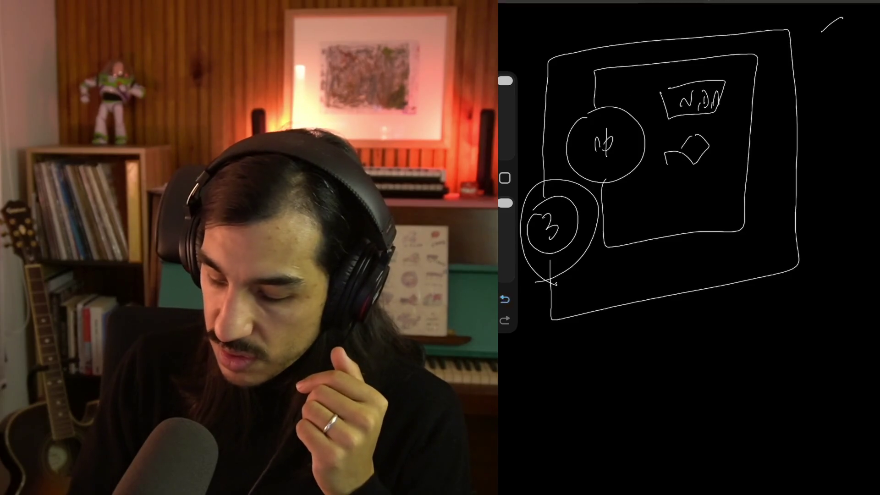
{"action": "mouse_move", "coordinate": [533, 284]}
{"action": "left_mouse_down"}
{"action": "mouse_move", "coordinate": [563, 181]}
{"action": "mouse_move", "coordinate": [524, 246]}
{"action": "left_mouse_up"}
{"action": "mouse_move", "coordinate": [600, 197]}
{"action": "left_mouse_down"}
{"action": "mouse_move", "coordinate": [665, 133]}
{"action": "mouse_move", "coordinate": [570, 172]}
{"action": "left_mouse_up"}
{"action": "left_click", "coordinate": [505, 299]}
{"action": "left_click", "coordinate": [505, 298]}
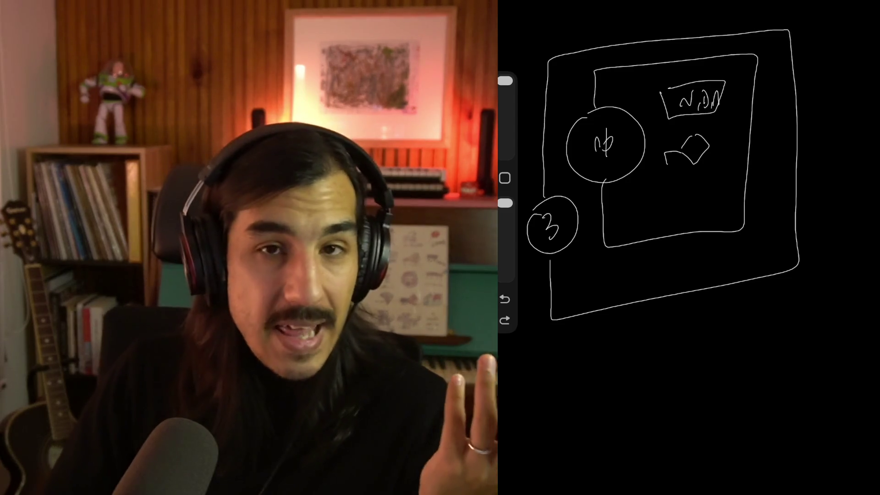
- Draw two nested outer frame lines along the top and right, plus a stroke beside the 3
{"action": "mouse_move", "coordinate": [759, 16]}
{"action": "left_mouse_down"}
{"action": "mouse_move", "coordinate": [812, 13]}
{"action": "mouse_move", "coordinate": [839, 234]}
{"action": "mouse_move", "coordinate": [770, 305]}
{"action": "left_mouse_up"}
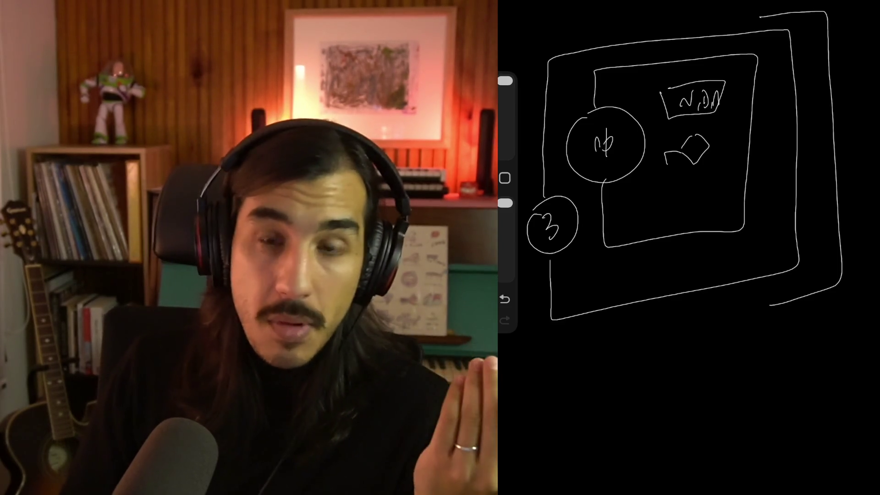
{"action": "mouse_move", "coordinate": [742, 44]}
{"action": "left_mouse_down"}
{"action": "mouse_move", "coordinate": [778, 228]}
{"action": "mouse_move", "coordinate": [743, 251]}
{"action": "left_mouse_up"}
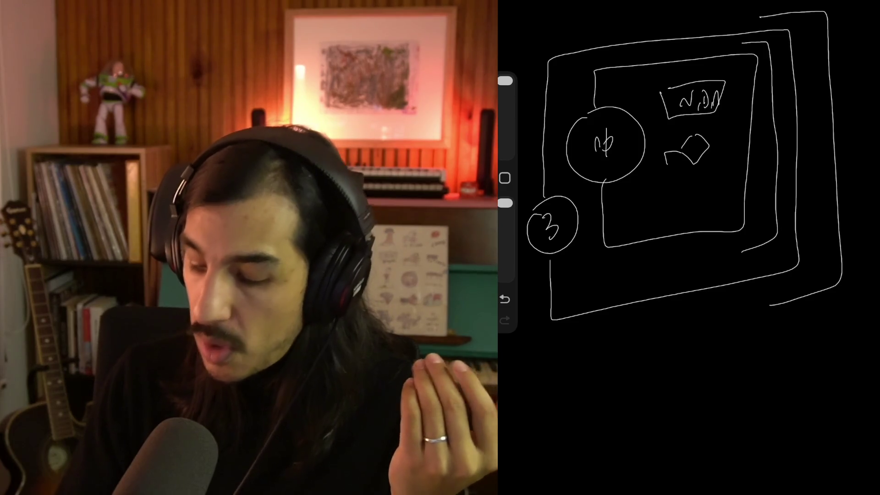
{"action": "mouse_move", "coordinate": [596, 197]}
{"action": "left_mouse_down"}
{"action": "mouse_move", "coordinate": [522, 216]}
{"action": "mouse_move", "coordinate": [582, 275]}
{"action": "left_mouse_up"}
{"action": "left_click", "coordinate": [504, 299]}
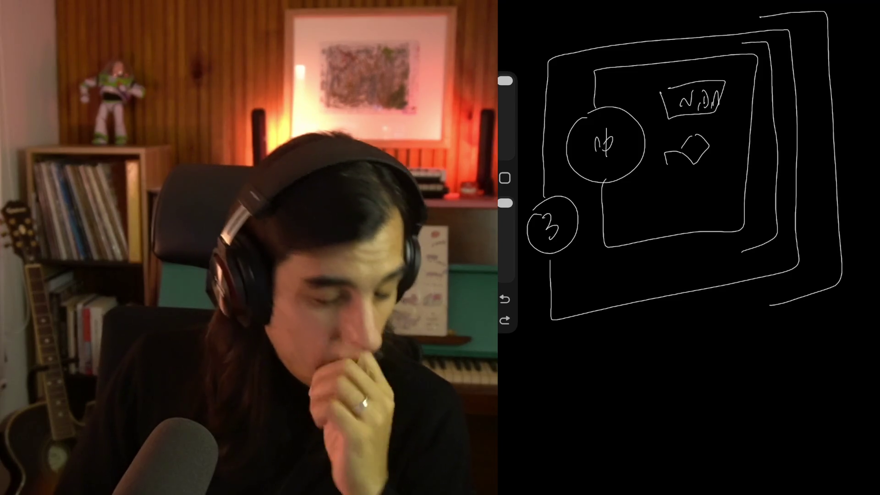
{"action": "left_click_drag", "start_coordinate": [557, 205], "coordinate": [573, 238]}
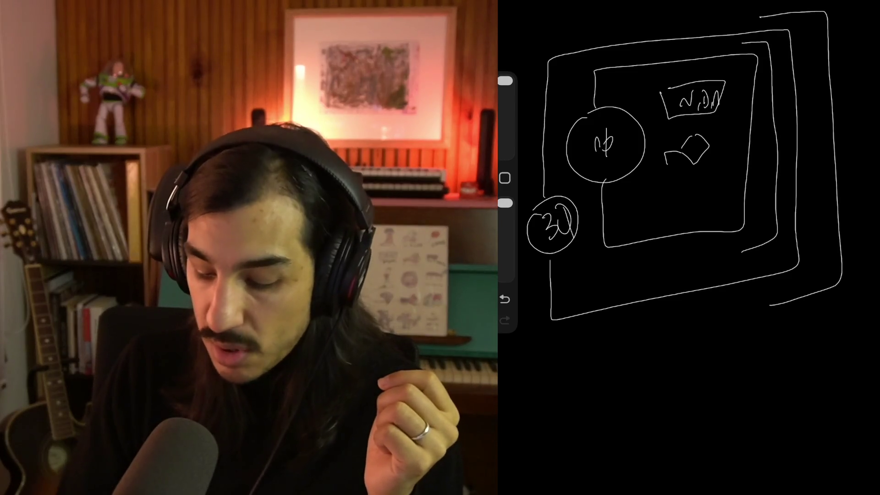
- Undo the extra outer frame strokes, then redo to restore the 3 in the circle
{"action": "left_click", "coordinate": [504, 299]}
{"action": "left_click", "coordinate": [505, 298]}
{"action": "left_click", "coordinate": [505, 299]}
{"action": "left_click", "coordinate": [504, 299]}
{"action": "left_click", "coordinate": [504, 299]}
{"action": "left_click", "coordinate": [505, 320]}
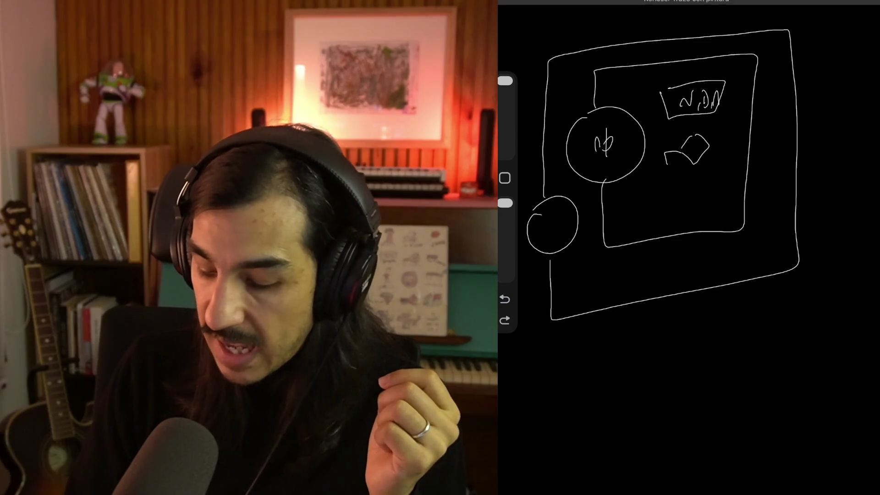
{"action": "left_click", "coordinate": [504, 319]}
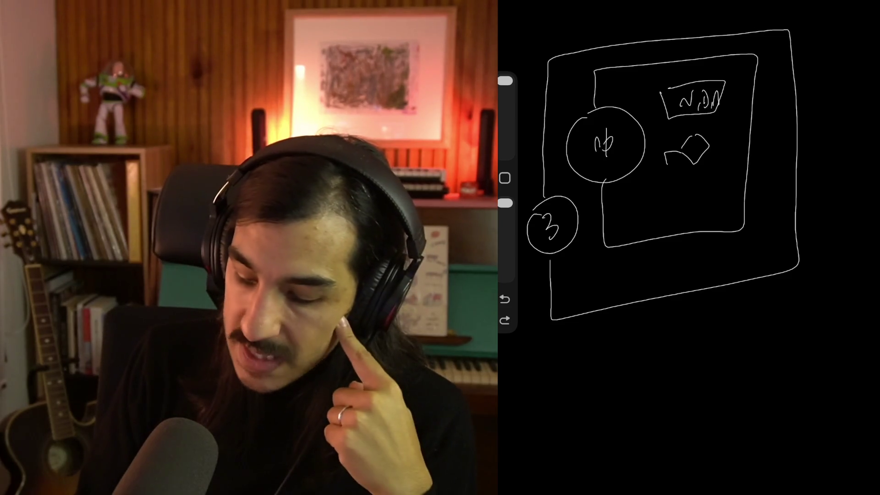
- Draw a second ring around the ф circle and then remove it
{"action": "mouse_move", "coordinate": [610, 102]}
{"action": "left_mouse_down"}
{"action": "mouse_move", "coordinate": [576, 165]}
{"action": "mouse_move", "coordinate": [589, 108]}
{"action": "left_mouse_up"}
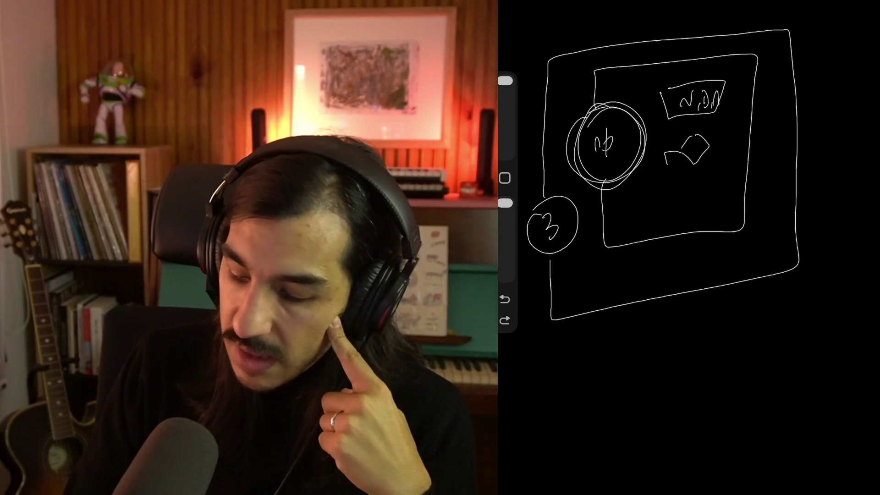
{"action": "key", "text": "ctrl+z"}
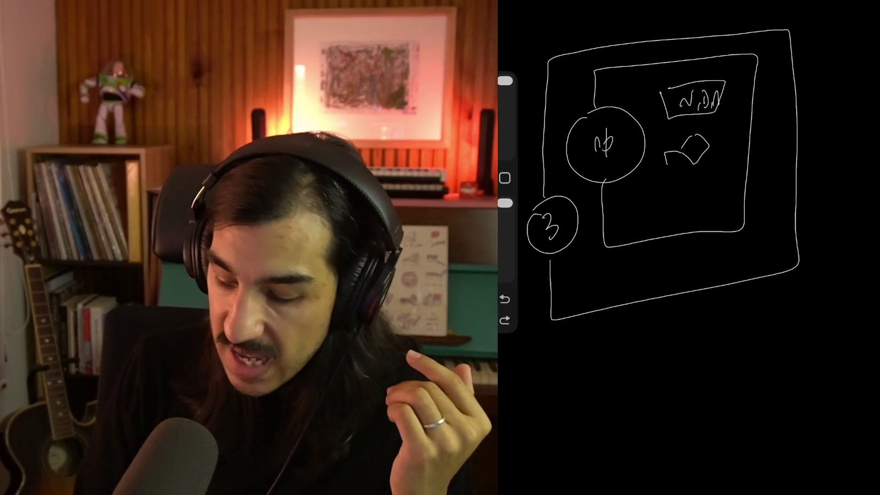
{"action": "left_click", "coordinate": [873, 490]}
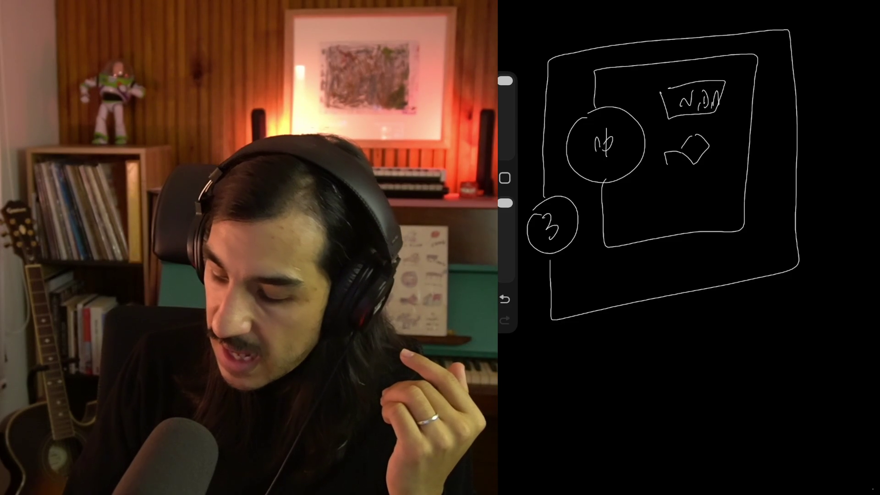
- Draw a new box with an inner divider below the first frame and zoom in on it
{"action": "left_click_drag", "start_coordinate": [739, 313], "coordinate": [815, 357]}
{"action": "left_click_drag", "start_coordinate": [741, 331], "coordinate": [817, 324]}
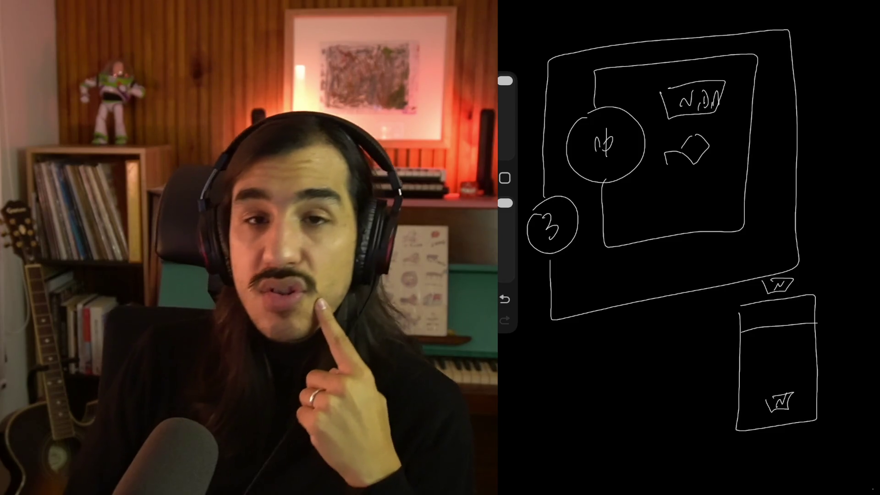
{"action": "scroll", "coordinate": [756, 366], "scroll_direction": "up", "scroll_amount": 5}
{"action": "left_click_drag", "start_coordinate": [756, 297], "coordinate": [747, 287]}
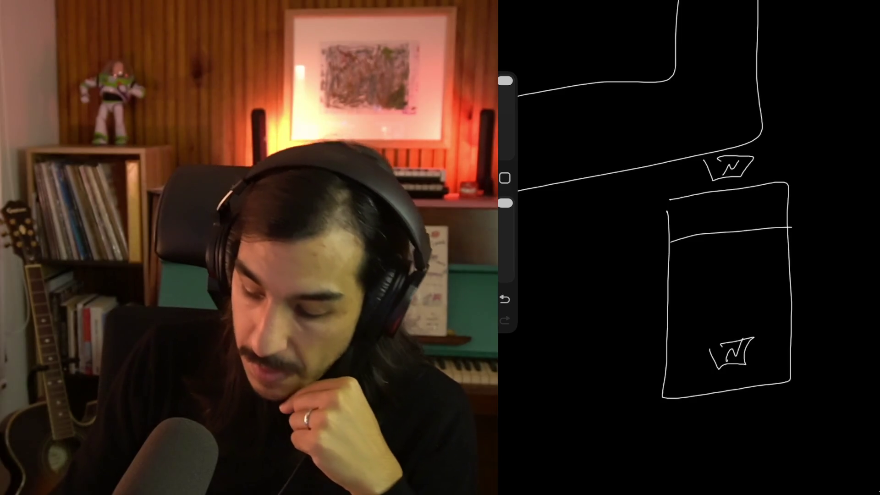
- Wrap the new box in an outer frame with a circled 3 and double looping arrows
{"action": "left_click_drag", "start_coordinate": [627, 286], "coordinate": [571, 274]}
{"action": "mouse_move", "coordinate": [670, 154]}
{"action": "left_mouse_down"}
{"action": "mouse_move", "coordinate": [815, 186]}
{"action": "mouse_move", "coordinate": [837, 419]}
{"action": "mouse_move", "coordinate": [600, 382]}
{"action": "left_mouse_up"}
{"action": "left_click_drag", "start_coordinate": [587, 280], "coordinate": [592, 301]}
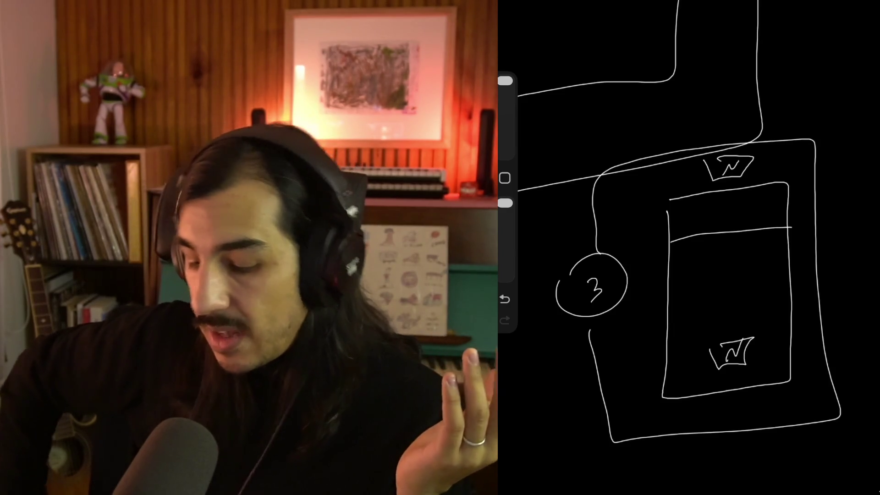
{"action": "mouse_move", "coordinate": [752, 150]}
{"action": "left_mouse_down"}
{"action": "mouse_move", "coordinate": [794, 210]}
{"action": "mouse_move", "coordinate": [796, 390]}
{"action": "left_mouse_up"}
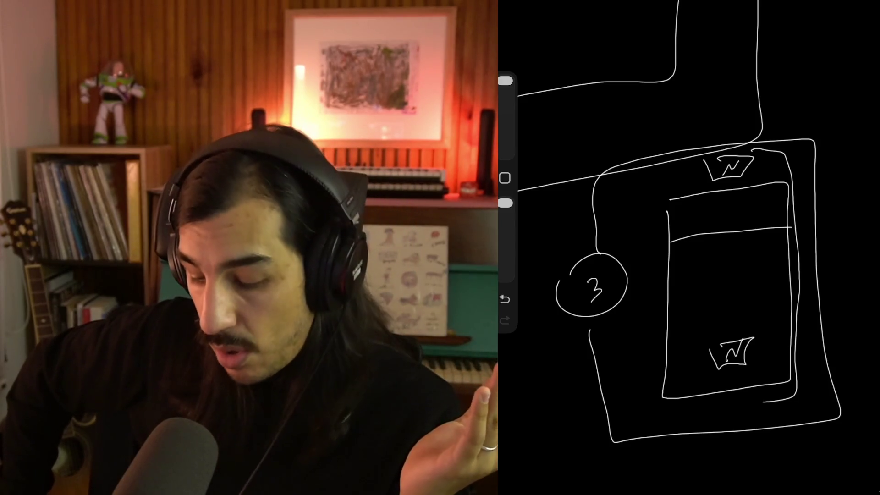
{"action": "mouse_move", "coordinate": [716, 428]}
{"action": "left_mouse_down"}
{"action": "mouse_move", "coordinate": [550, 222]}
{"action": "mouse_move", "coordinate": [642, 132]}
{"action": "mouse_move", "coordinate": [633, 148]}
{"action": "left_mouse_up"}
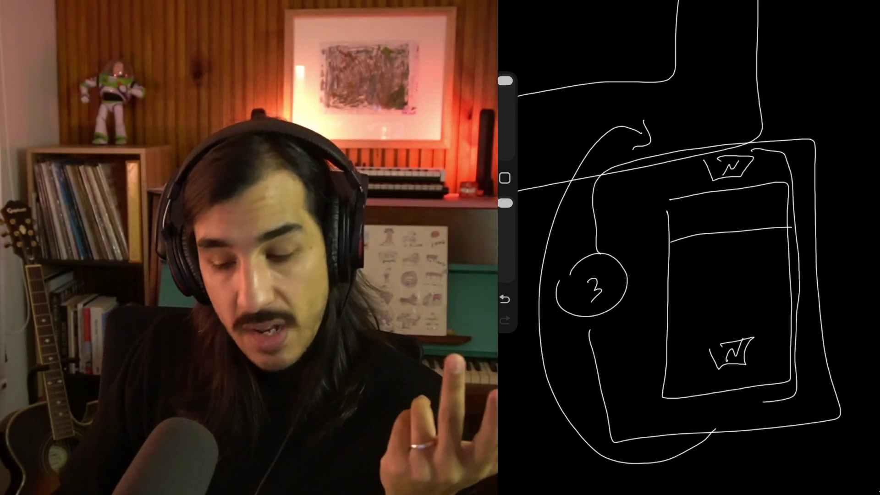
{"action": "mouse_move", "coordinate": [732, 427]}
{"action": "left_mouse_down"}
{"action": "mouse_move", "coordinate": [548, 362]}
{"action": "mouse_move", "coordinate": [654, 139]}
{"action": "left_mouse_up"}
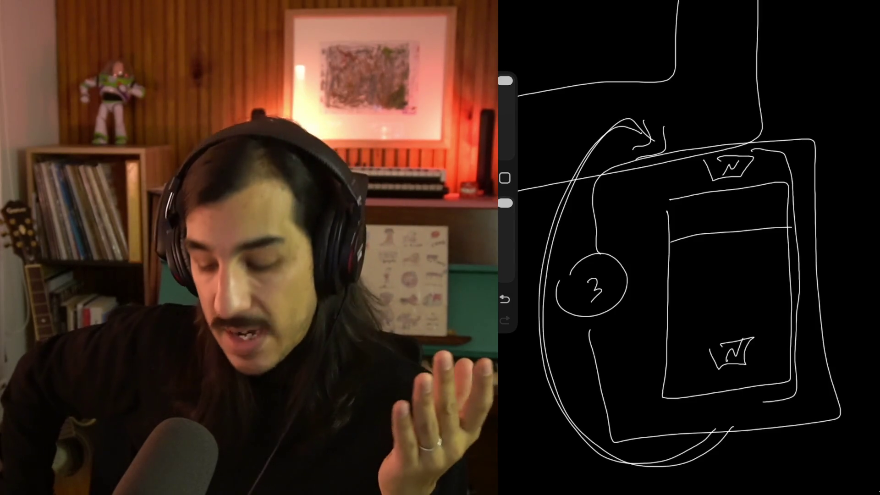
- Remove the looping arrows and discard a trial line along the inner box's edge
{"action": "left_click", "coordinate": [504, 298]}
{"action": "left_click", "coordinate": [505, 299]}
{"action": "left_click", "coordinate": [505, 298]}
{"action": "left_click", "coordinate": [504, 299]}
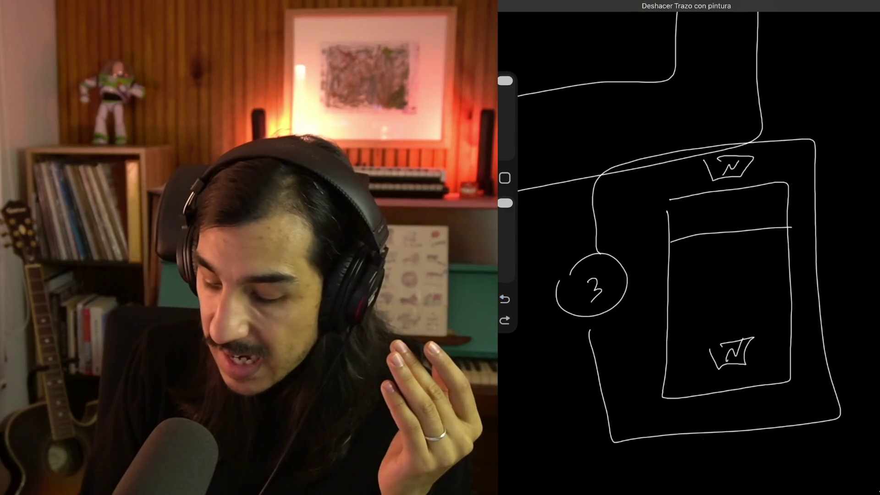
{"action": "left_click_drag", "start_coordinate": [536, 328], "coordinate": [544, 296]}
{"action": "left_click_drag", "start_coordinate": [652, 163], "coordinate": [695, 407]}
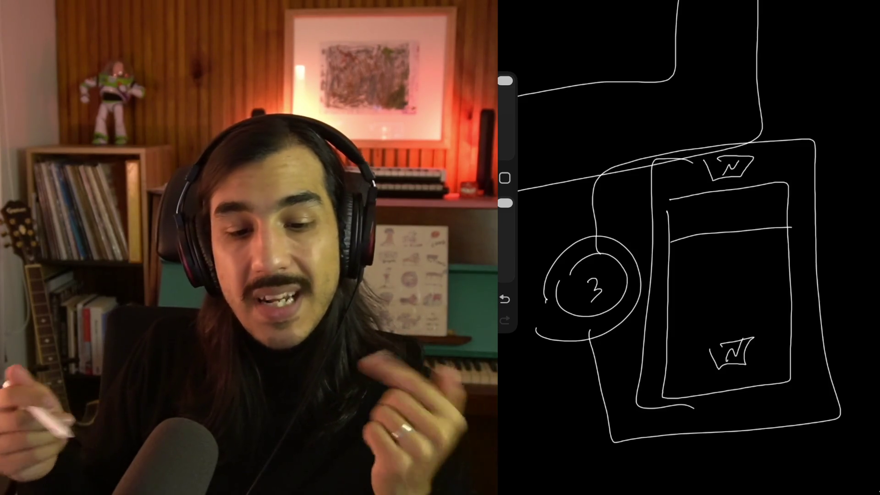
{"action": "key", "text": "ctrl+z"}
{"action": "key", "text": "ctrl+z"}
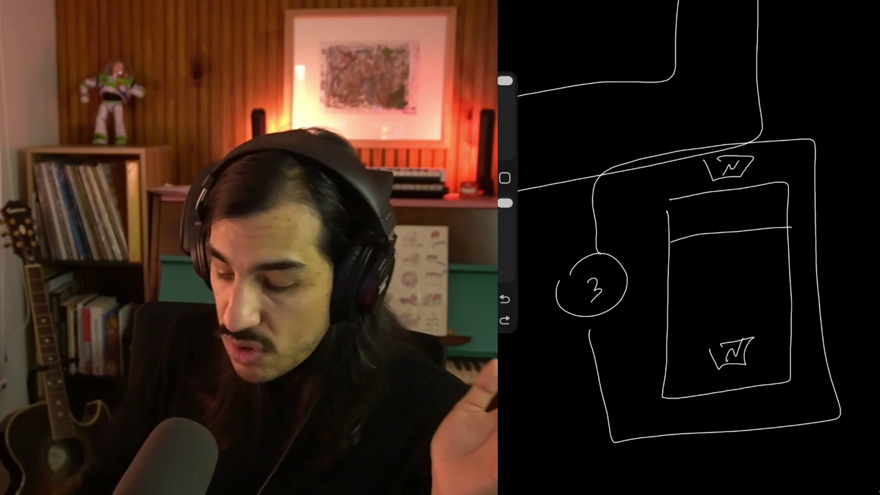
- Replace the 3 in the lower circle with a handwritten 12
{"action": "key", "text": "ctrl+z"}
{"action": "left_click_drag", "start_coordinate": [586, 271], "coordinate": [583, 296]}
{"action": "left_click_drag", "start_coordinate": [591, 277], "coordinate": [609, 288]}
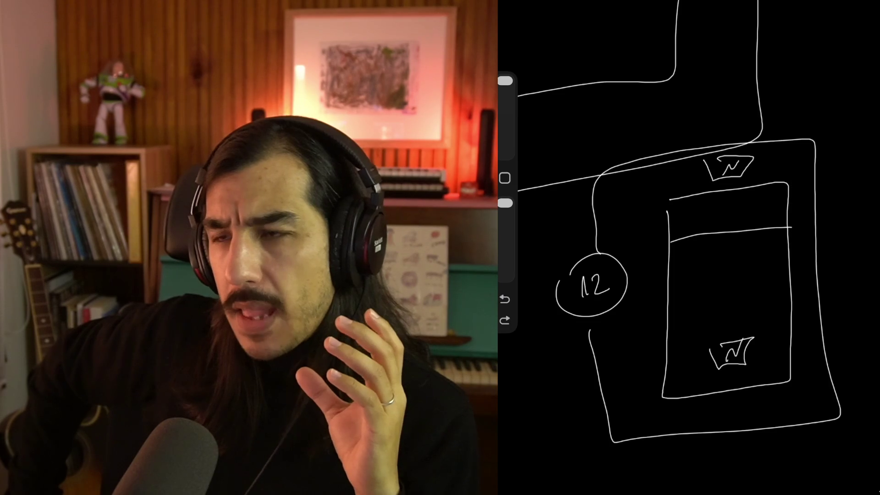
{"action": "left_click_drag", "start_coordinate": [676, 252], "coordinate": [717, 354]}
{"action": "left_click_drag", "start_coordinate": [743, 181], "coordinate": [724, 304]}
{"action": "left_click_drag", "start_coordinate": [702, 411], "coordinate": [706, 409]}
{"action": "left_click_drag", "start_coordinate": [713, 411], "coordinate": [717, 406]}
{"action": "left_click_drag", "start_coordinate": [725, 408], "coordinate": [730, 406]}
{"action": "left_click_drag", "start_coordinate": [732, 407], "coordinate": [743, 406]}
{"action": "left_click_drag", "start_coordinate": [656, 146], "coordinate": [732, 427]}
{"action": "left_click_drag", "start_coordinate": [714, 216], "coordinate": [733, 330]}
{"action": "left_click_drag", "start_coordinate": [749, 405], "coordinate": [785, 406]}
{"action": "left_click_drag", "start_coordinate": [595, 225], "coordinate": [568, 341]}
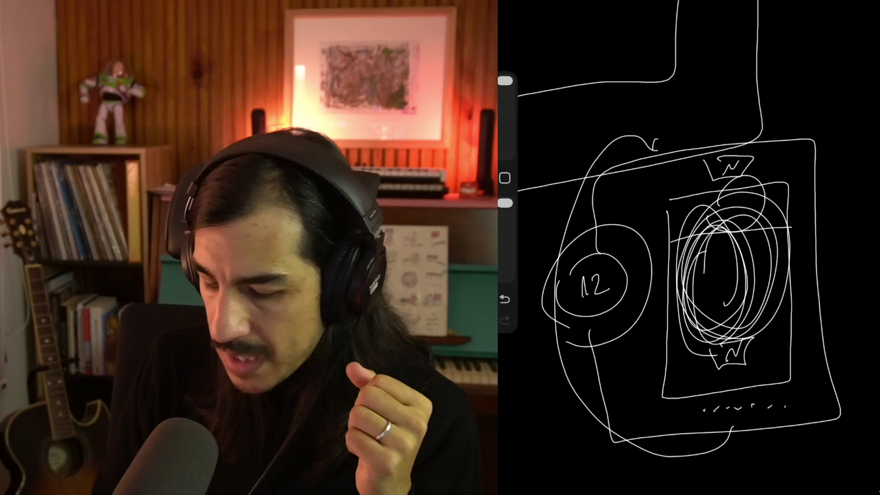
{"action": "key", "text": "ctrl+z"}
{"action": "key", "text": "ctrl+z"}
{"action": "key", "text": "ctrl+z"}
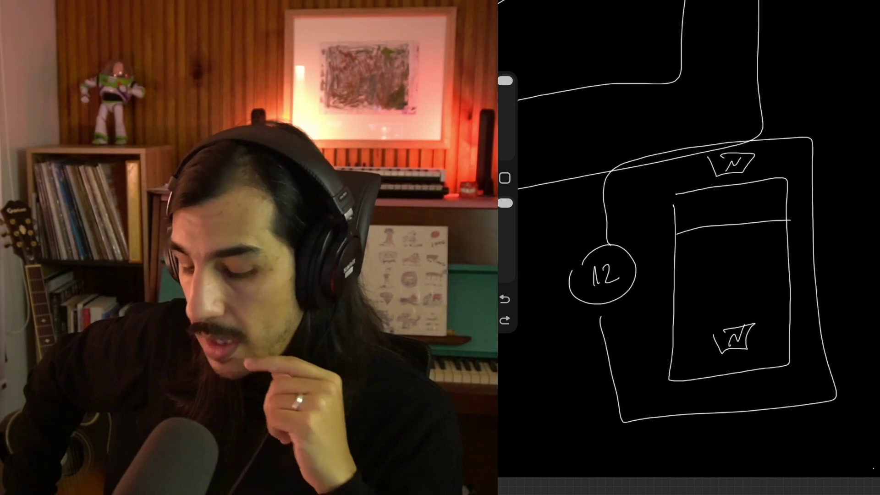
- Draw a small box with M inside at the frames' top junction and ring the circled 12 again
{"action": "left_click_drag", "start_coordinate": [668, 68], "coordinate": [791, 111]}
{"action": "left_click_drag", "start_coordinate": [694, 54], "coordinate": [799, 110]}
{"action": "left_click_drag", "start_coordinate": [733, 98], "coordinate": [755, 74]}
{"action": "left_click_drag", "start_coordinate": [560, 272], "coordinate": [609, 315]}
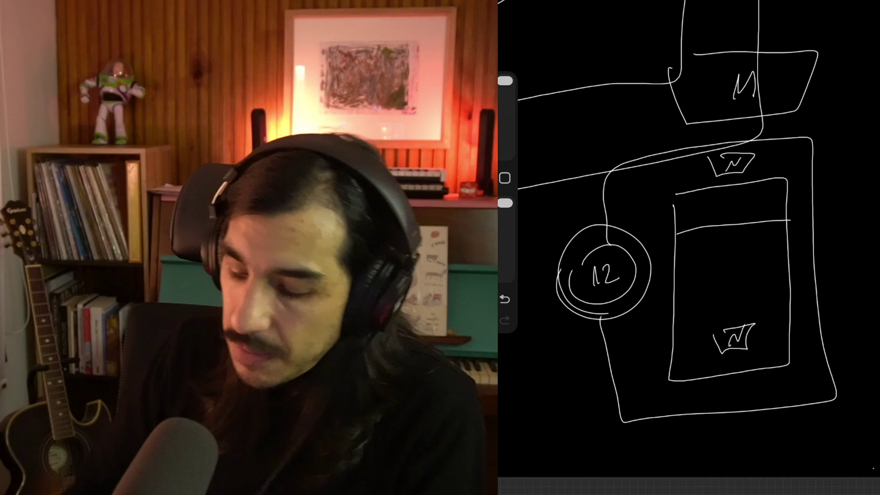
{"action": "scroll", "coordinate": [687, 239], "scroll_direction": "down", "scroll_amount": 5}
- Draw a squiggled slot box, a connector, and a tall box with a slot, enclosed in a rectangle
{"action": "scroll", "coordinate": [691, 214], "scroll_direction": "up", "scroll_amount": 3}
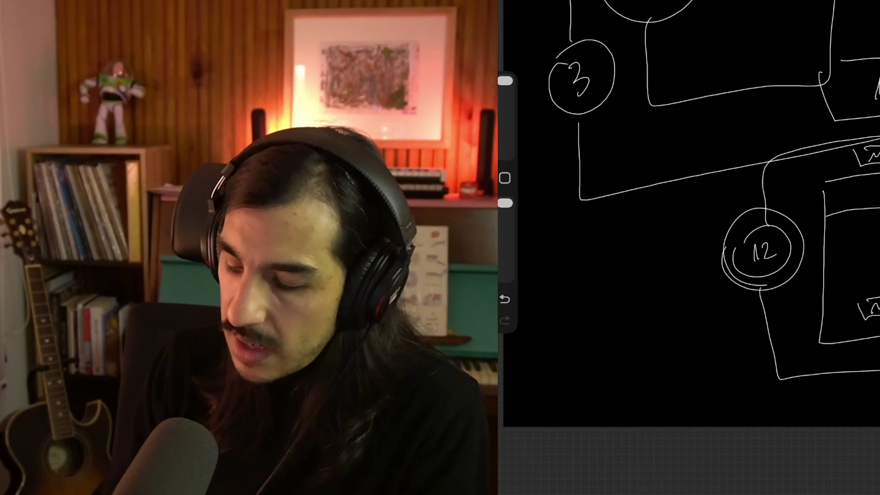
{"action": "mouse_move", "coordinate": [600, 243]}
{"action": "left_mouse_down"}
{"action": "mouse_move", "coordinate": [635, 249]}
{"action": "mouse_move", "coordinate": [615, 277]}
{"action": "left_mouse_up"}
{"action": "mouse_move", "coordinate": [644, 280]}
{"action": "left_mouse_down"}
{"action": "mouse_move", "coordinate": [595, 284]}
{"action": "mouse_move", "coordinate": [628, 290]}
{"action": "left_mouse_up"}
{"action": "left_click_drag", "start_coordinate": [599, 329], "coordinate": [623, 327]}
{"action": "left_click_drag", "start_coordinate": [601, 339], "coordinate": [619, 329]}
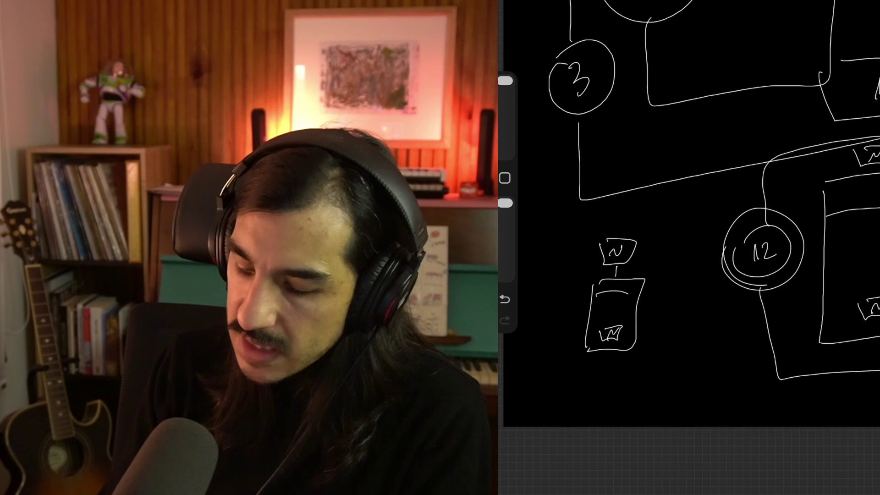
{"action": "mouse_move", "coordinate": [574, 209]}
{"action": "left_mouse_down"}
{"action": "mouse_move", "coordinate": [670, 207]}
{"action": "mouse_move", "coordinate": [675, 224]}
{"action": "left_mouse_up"}
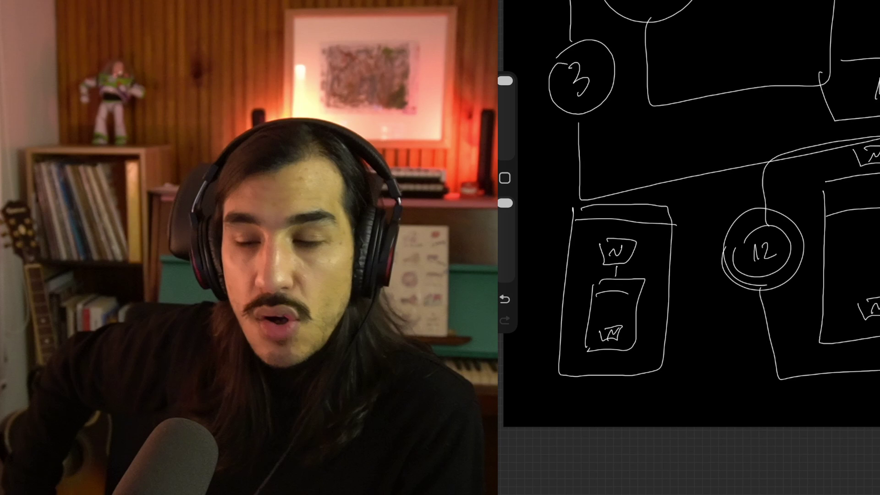
- Try extra outer frames around the new component, then undo both
{"action": "mouse_move", "coordinate": [601, 231]}
{"action": "left_mouse_down"}
{"action": "mouse_move", "coordinate": [652, 335]}
{"action": "mouse_move", "coordinate": [581, 236]}
{"action": "left_mouse_up"}
{"action": "key", "text": "ctrl+z"}
{"action": "key", "text": "ctrl+z"}
{"action": "left_click_drag", "start_coordinate": [658, 193], "coordinate": [640, 393]}
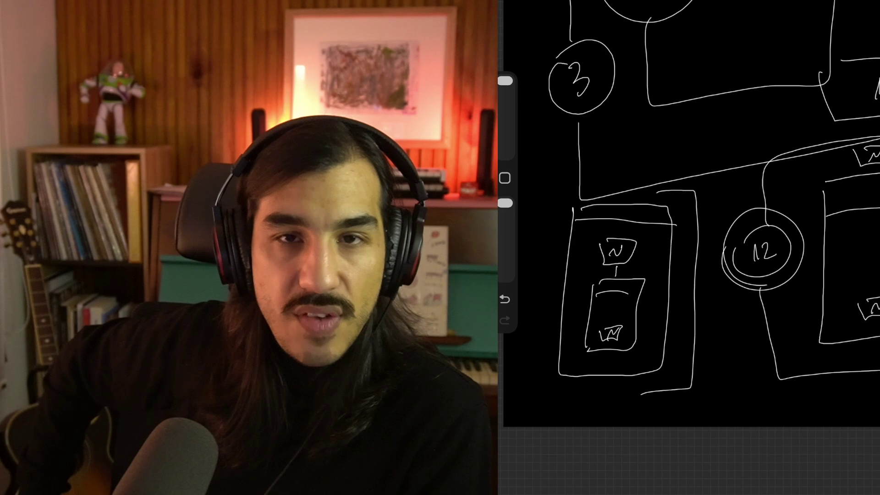
{"action": "key", "text": "ctrl+z"}
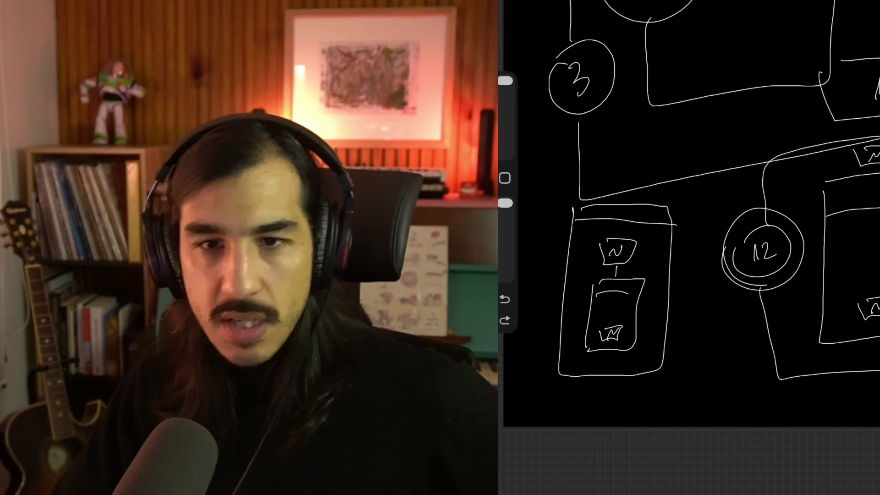
{"action": "scroll", "coordinate": [691, 214], "scroll_direction": "down", "scroll_amount": 3}
{"action": "scroll", "coordinate": [704, 222], "scroll_direction": "up", "scroll_amount": 1}
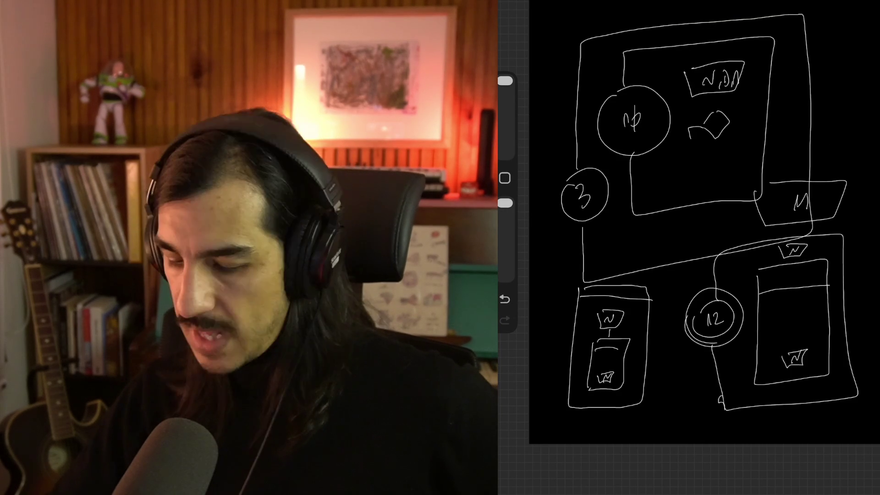
{"action": "scroll", "coordinate": [688, 229], "scroll_direction": "up", "scroll_amount": 2}
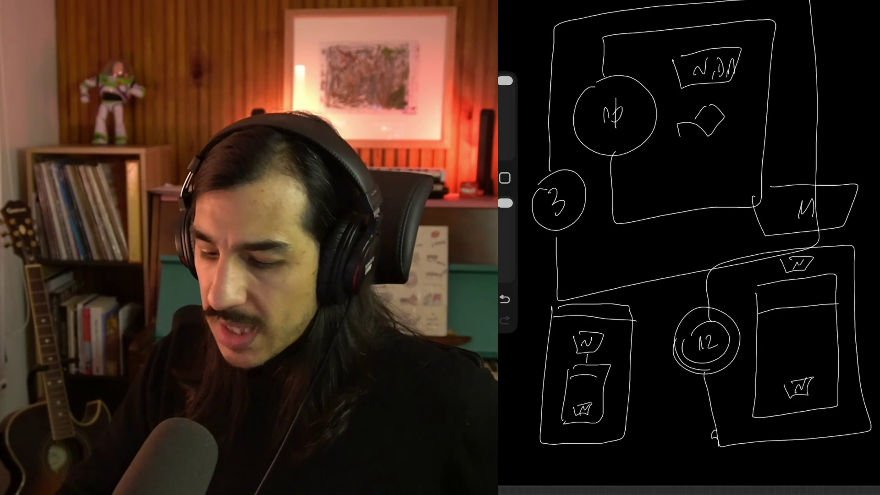
{"action": "key", "text": "ctrl+z"}
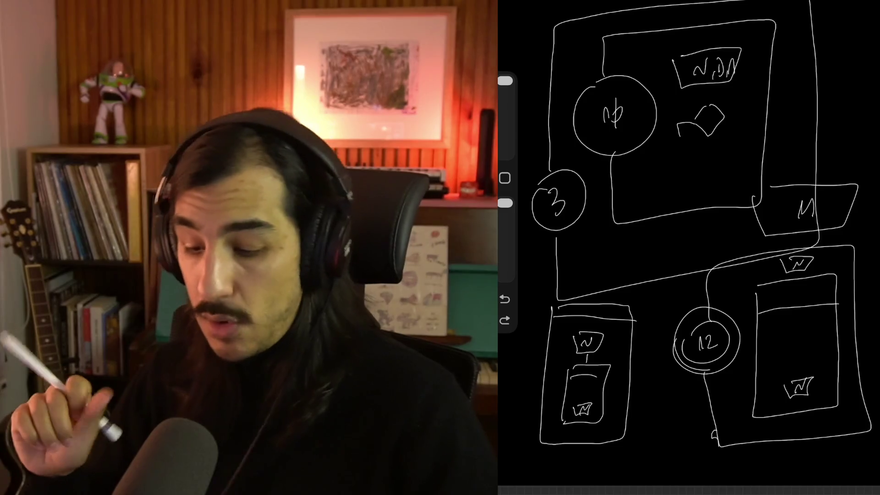
- Undo a stray ellipse around circle 14 and the NDN box, then loop a large ellipse around the lower-left box
{"action": "mouse_move", "coordinate": [591, 170]}
{"action": "left_mouse_down"}
{"action": "mouse_move", "coordinate": [644, 170]}
{"action": "mouse_move", "coordinate": [571, 94]}
{"action": "mouse_move", "coordinate": [733, 41]}
{"action": "mouse_move", "coordinate": [777, 147]}
{"action": "mouse_move", "coordinate": [749, 53]}
{"action": "left_mouse_up"}
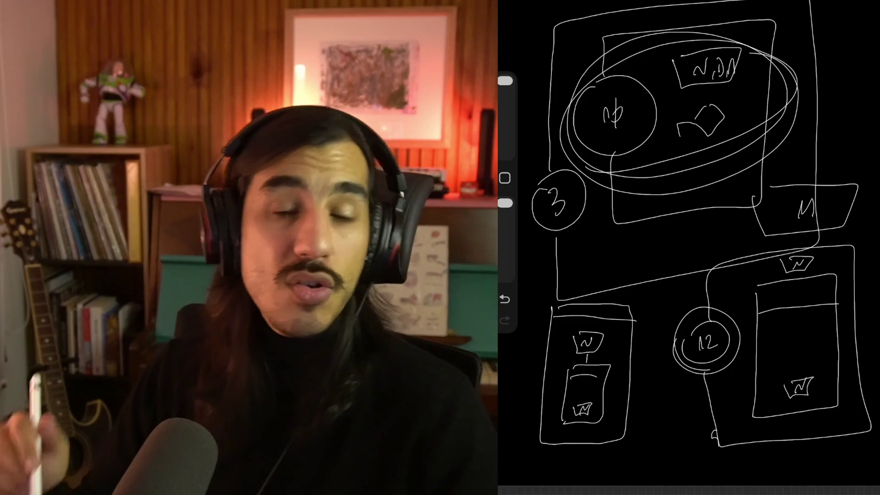
{"action": "key", "text": "ctrl+z"}
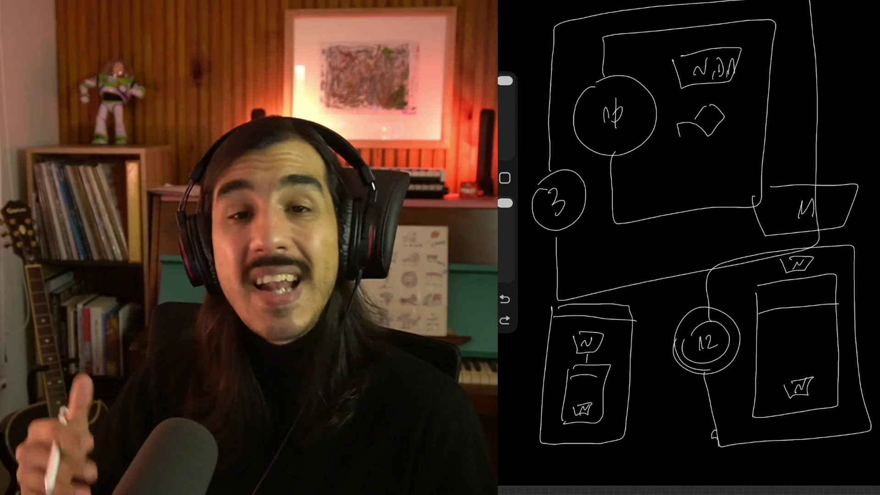
{"action": "mouse_move", "coordinate": [618, 280]}
{"action": "left_mouse_down"}
{"action": "mouse_move", "coordinate": [529, 359]}
{"action": "mouse_move", "coordinate": [662, 312]}
{"action": "mouse_move", "coordinate": [579, 289]}
{"action": "left_mouse_up"}
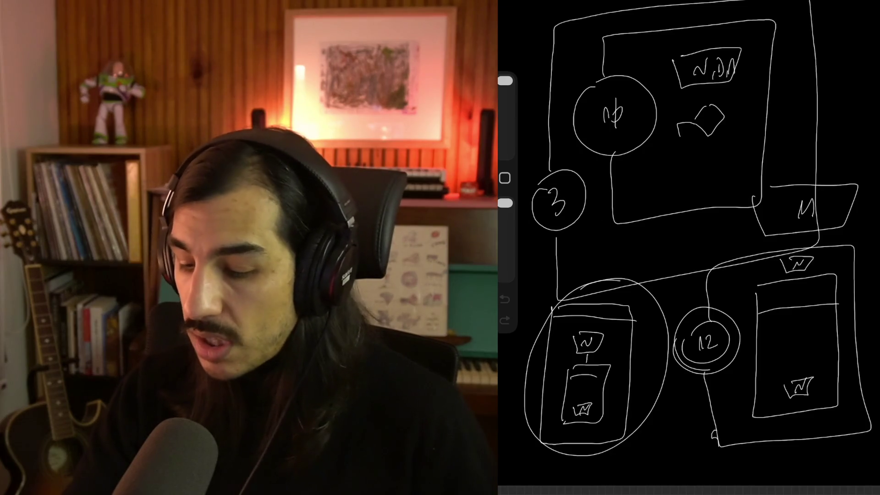
- Create and open a new Screen Size canvas from the gallery
{"action": "left_click", "coordinate": [509, 2]}
{"action": "left_click", "coordinate": [859, 2]}
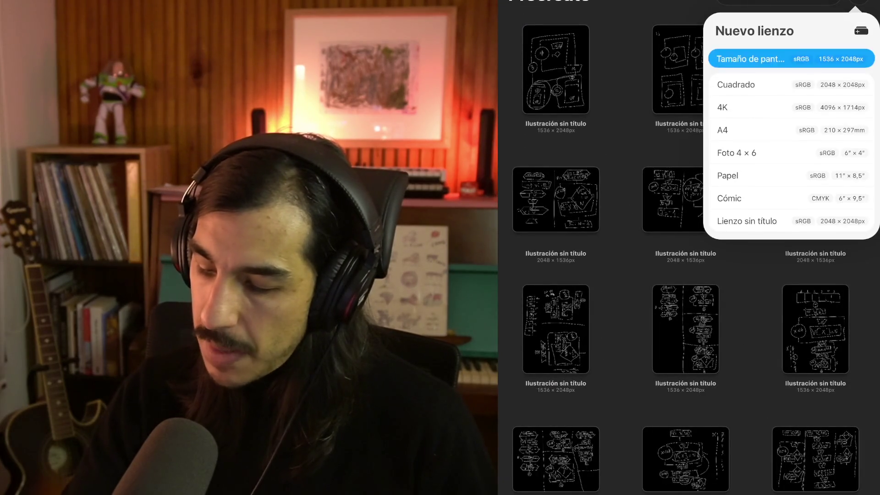
{"action": "left_click", "coordinate": [750, 59]}
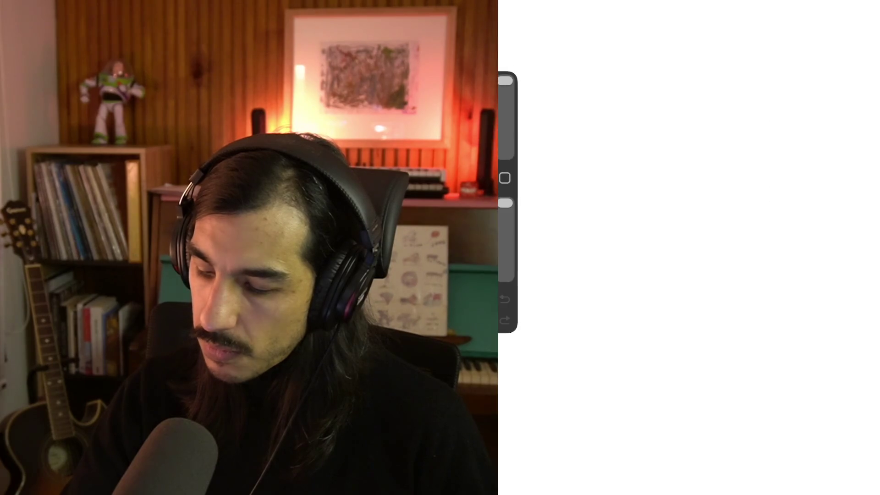
{"action": "left_click", "coordinate": [849, 2]}
- Fill the canvas solid black with ColorDrop and set the brush colour to white
{"action": "left_click_drag", "start_coordinate": [849, 2], "coordinate": [596, 229]}
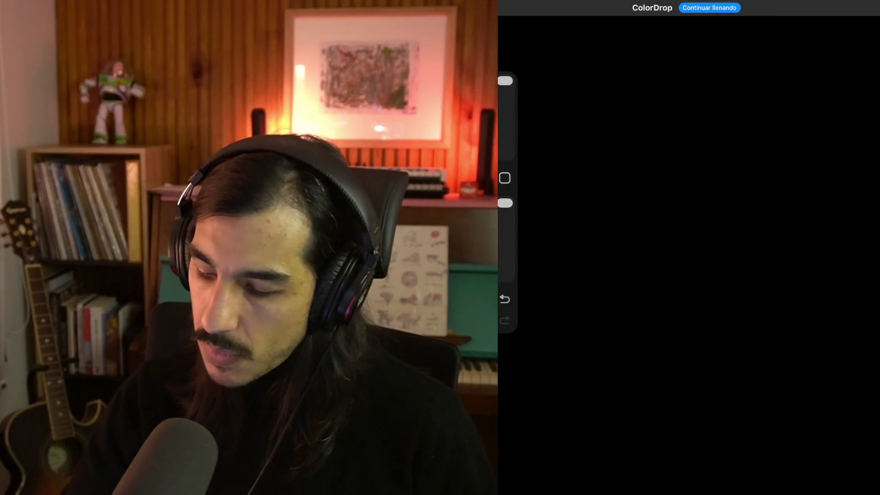
{"action": "left_click", "coordinate": [849, 2]}
{"action": "left_click", "coordinate": [849, 2]}
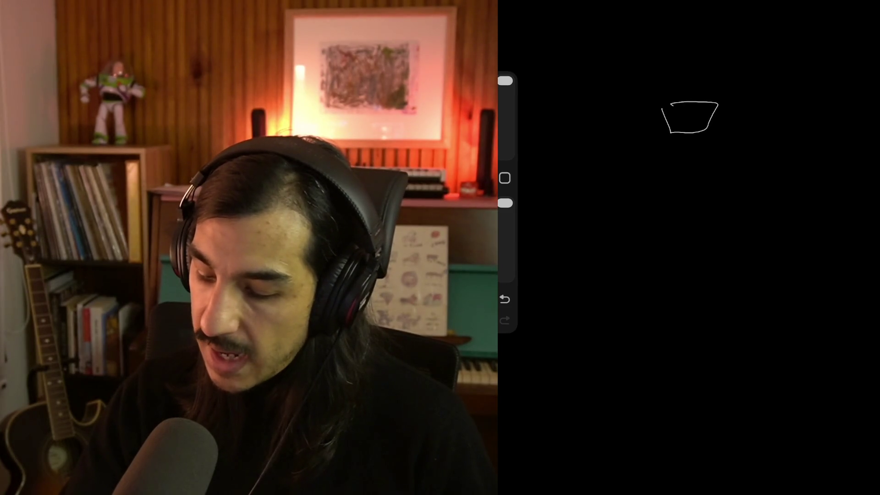
{"action": "mouse_move", "coordinate": [646, 202]}
{"action": "left_mouse_down"}
{"action": "mouse_move", "coordinate": [737, 256]}
{"action": "mouse_move", "coordinate": [651, 150]}
{"action": "left_mouse_up"}
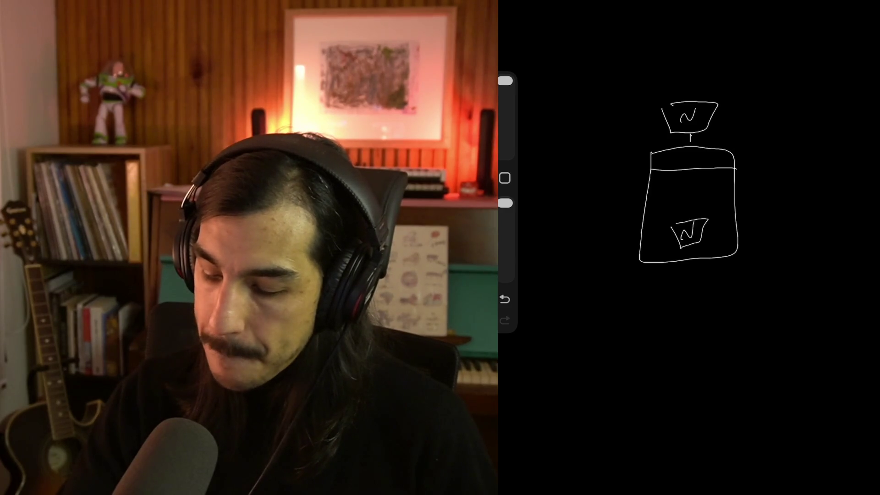
{"action": "mouse_move", "coordinate": [609, 155]}
{"action": "left_mouse_down"}
{"action": "mouse_move", "coordinate": [641, 313]}
{"action": "mouse_move", "coordinate": [784, 219]}
{"action": "mouse_move", "coordinate": [765, 48]}
{"action": "left_mouse_up"}
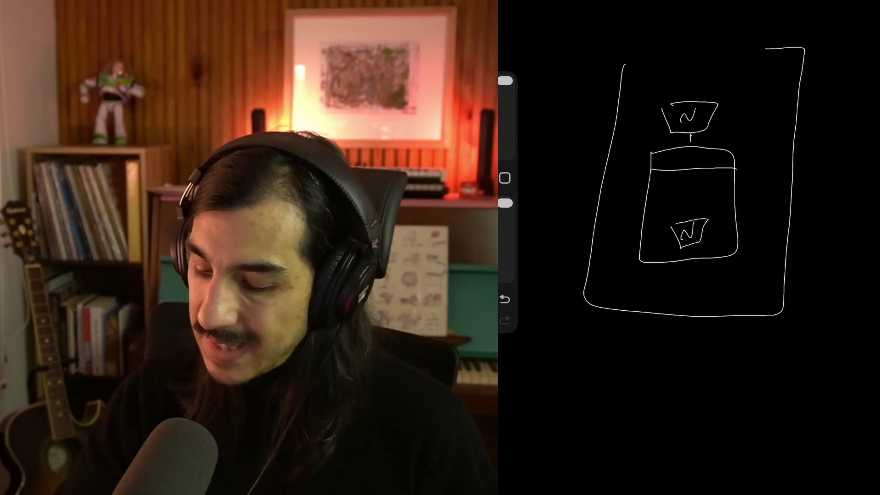
{"action": "left_click_drag", "start_coordinate": [632, 72], "coordinate": [803, 80]}
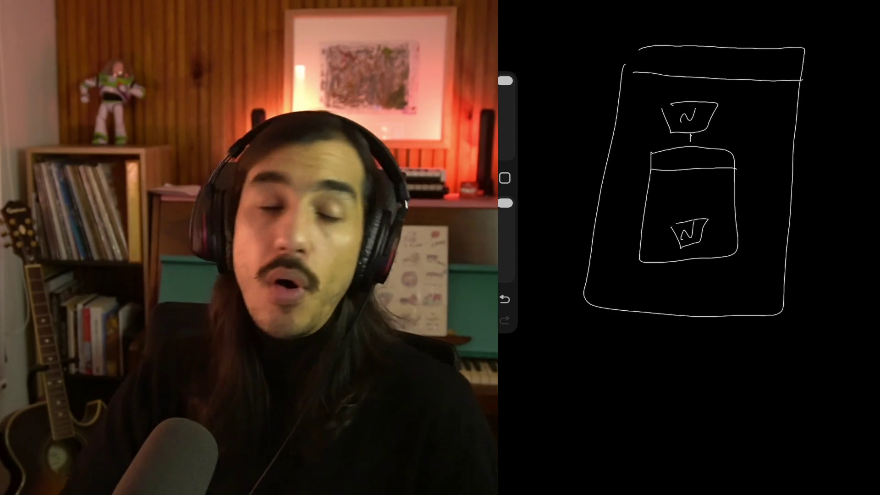
{"action": "mouse_move", "coordinate": [702, 97]}
{"action": "left_mouse_down"}
{"action": "mouse_move", "coordinate": [769, 251]}
{"action": "mouse_move", "coordinate": [724, 279]}
{"action": "left_mouse_up"}
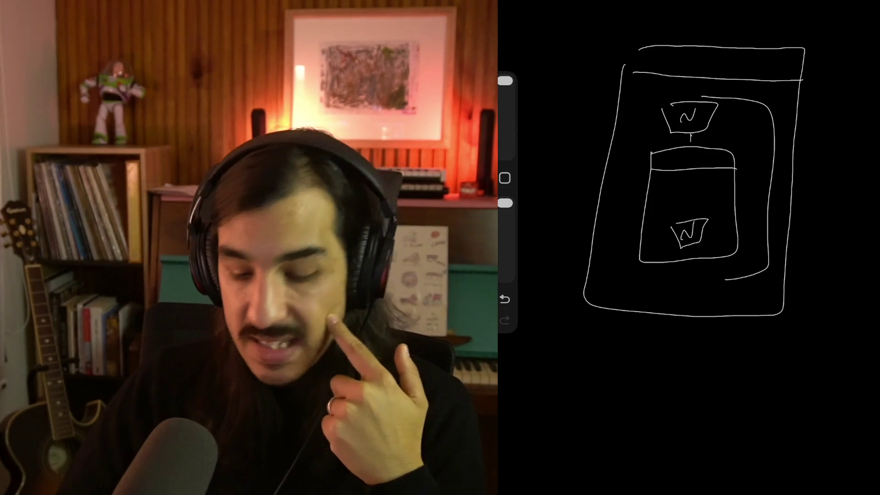
{"action": "key", "text": "ctrl+z"}
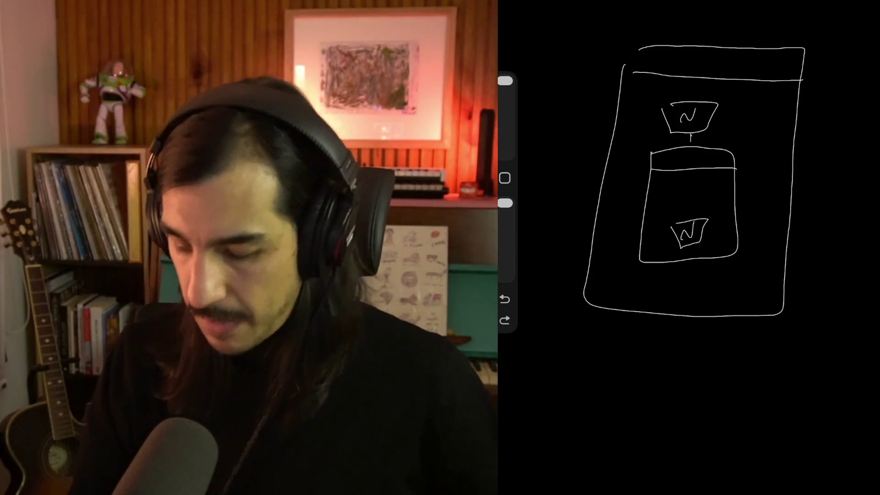
{"action": "key", "text": "ctrl+z"}
{"action": "key", "text": "ctrl+z"}
{"action": "key", "text": "ctrl+z"}
{"action": "key", "text": "ctrl+z"}
{"action": "key", "text": "ctrl+z"}
{"action": "key", "text": "ctrl+z"}
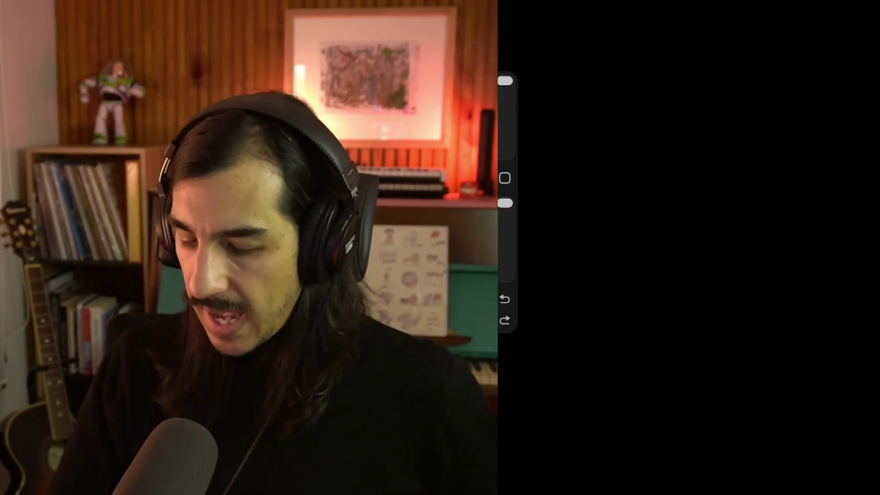
- Redraw the trapezoid label box near the canvas top and undo the mistaken T and M lettering
{"action": "left_click_drag", "start_coordinate": [729, 97], "coordinate": [665, 70]}
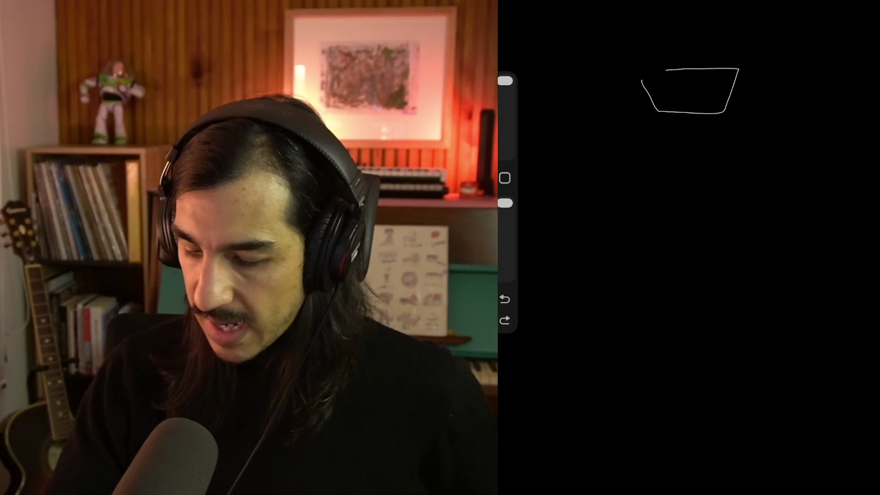
{"action": "key", "text": "ctrl+z"}
{"action": "left_click_drag", "start_coordinate": [624, 47], "coordinate": [674, 76]}
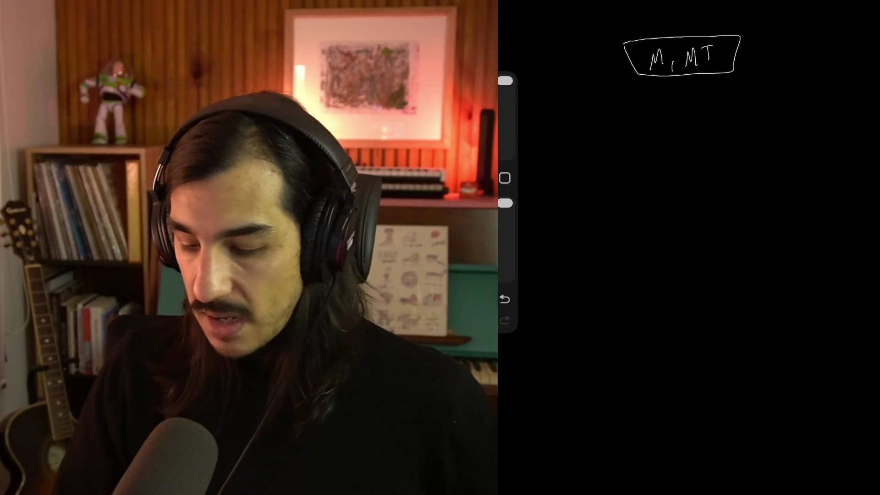
{"action": "left_click", "coordinate": [505, 298]}
{"action": "left_click", "coordinate": [504, 299]}
{"action": "left_click", "coordinate": [505, 299]}
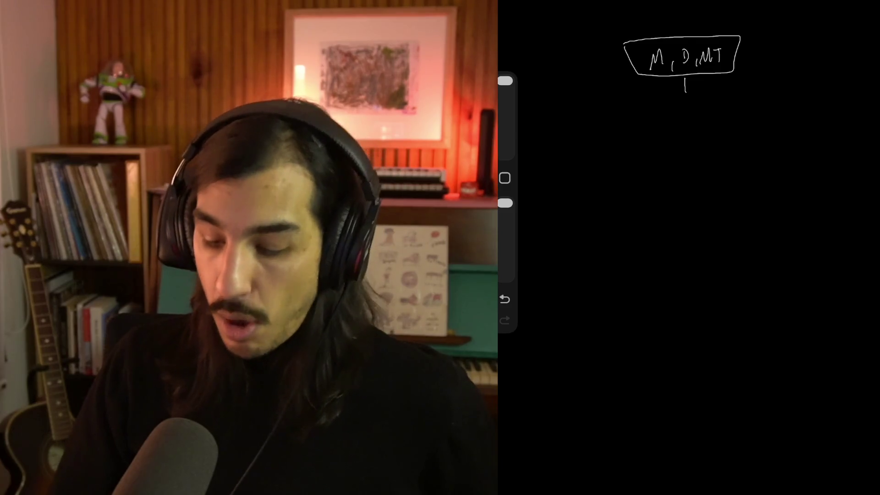
- Draw a large rectangle below the label box with a header line reading M!=ϕ
{"action": "mouse_move", "coordinate": [690, 92]}
{"action": "left_mouse_down"}
{"action": "mouse_move", "coordinate": [741, 91]}
{"action": "mouse_move", "coordinate": [806, 352]}
{"action": "left_mouse_up"}
{"action": "mouse_move", "coordinate": [563, 93]}
{"action": "left_mouse_down"}
{"action": "mouse_move", "coordinate": [571, 314]}
{"action": "mouse_move", "coordinate": [698, 349]}
{"action": "mouse_move", "coordinate": [815, 339]}
{"action": "left_mouse_up"}
{"action": "left_click_drag", "start_coordinate": [565, 117], "coordinate": [807, 118]}
{"action": "left_click_drag", "start_coordinate": [665, 117], "coordinate": [698, 105]}
{"action": "left_click_drag", "start_coordinate": [691, 110], "coordinate": [698, 110]}
{"action": "left_click_drag", "start_coordinate": [707, 104], "coordinate": [708, 118]}
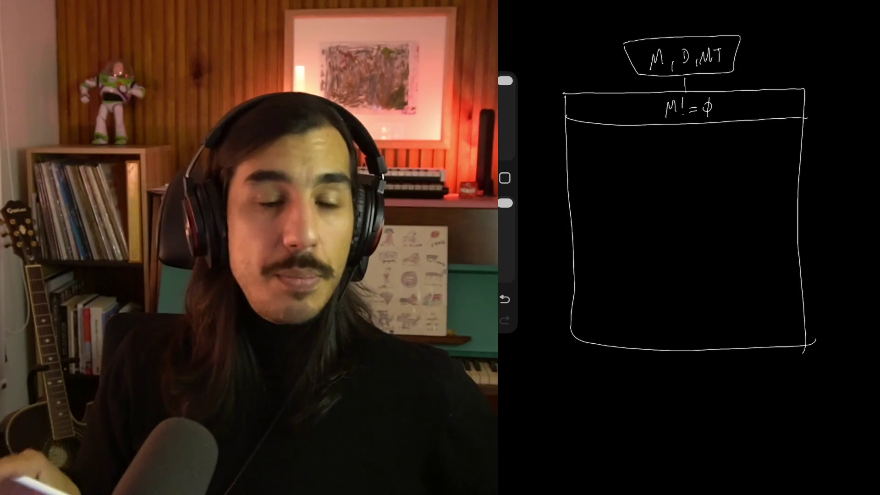
- Write 'mes', 'Dia' and 'monto total' above the label box and undo a stray header mark
{"action": "left_click_drag", "start_coordinate": [627, 35], "coordinate": [722, 32]}
{"action": "left_click_drag", "start_coordinate": [725, 32], "coordinate": [736, 27]}
{"action": "left_click_drag", "start_coordinate": [741, 29], "coordinate": [758, 27]}
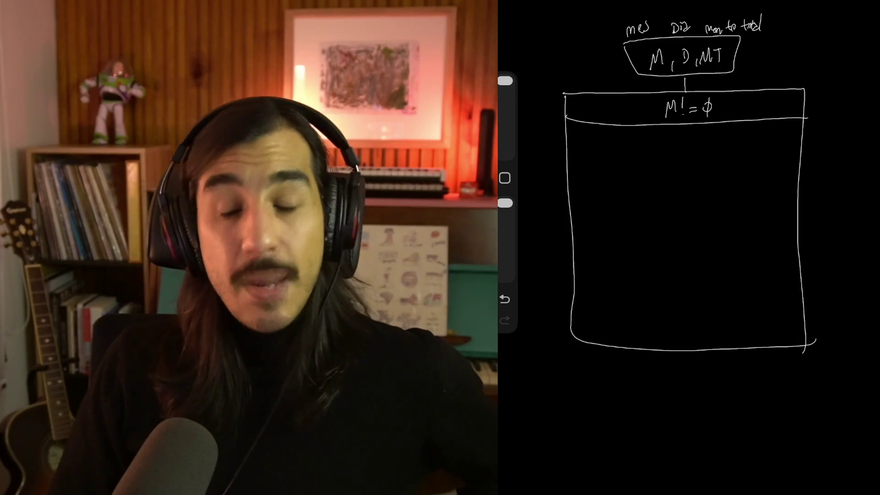
{"action": "left_click_drag", "start_coordinate": [650, 116], "coordinate": [660, 123]}
{"action": "key", "text": "ctrl+z"}
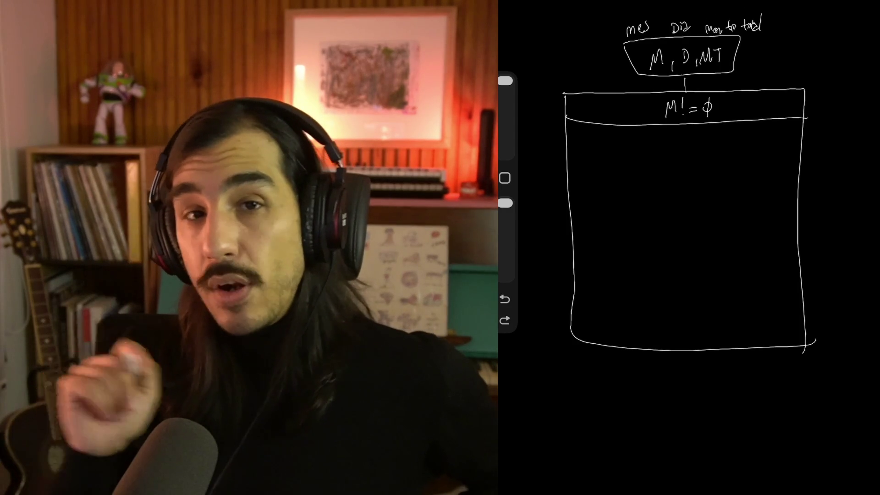